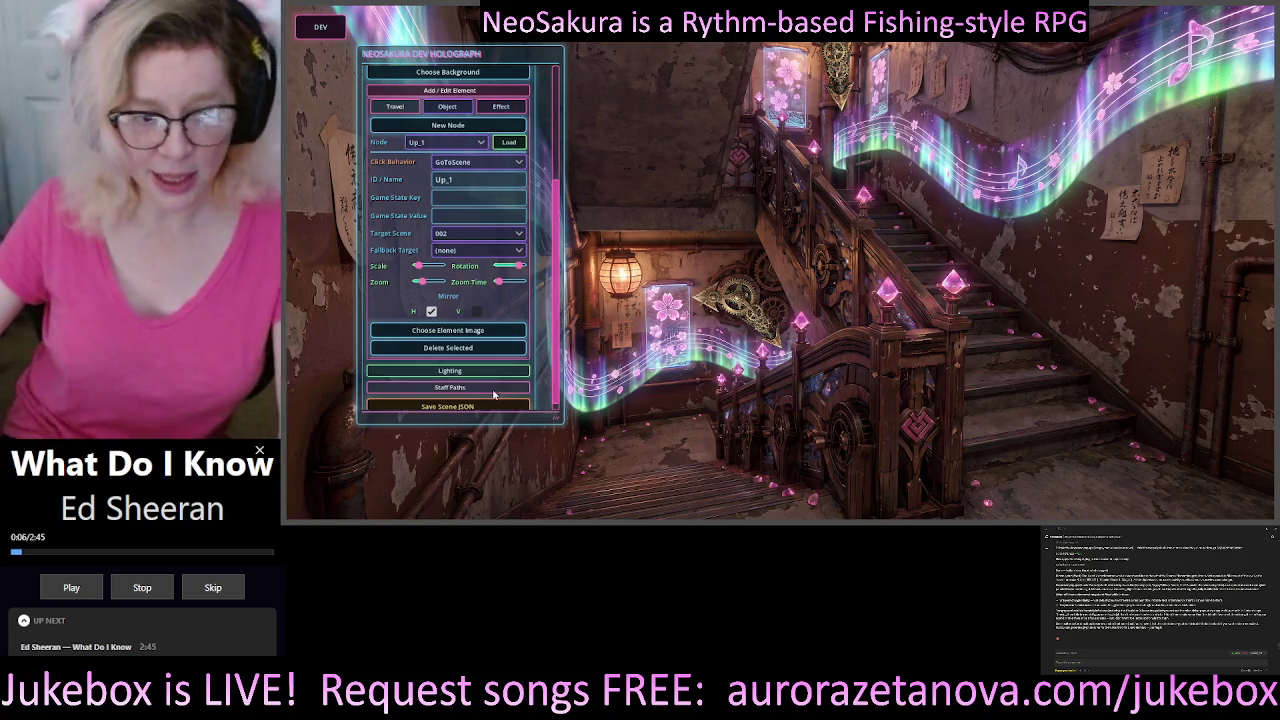
- Scroll the Dev Holograph panel up and back down to review its contents
{"action": "scroll", "coordinate": [493, 396], "scroll_direction": "up", "scroll_amount": 1}
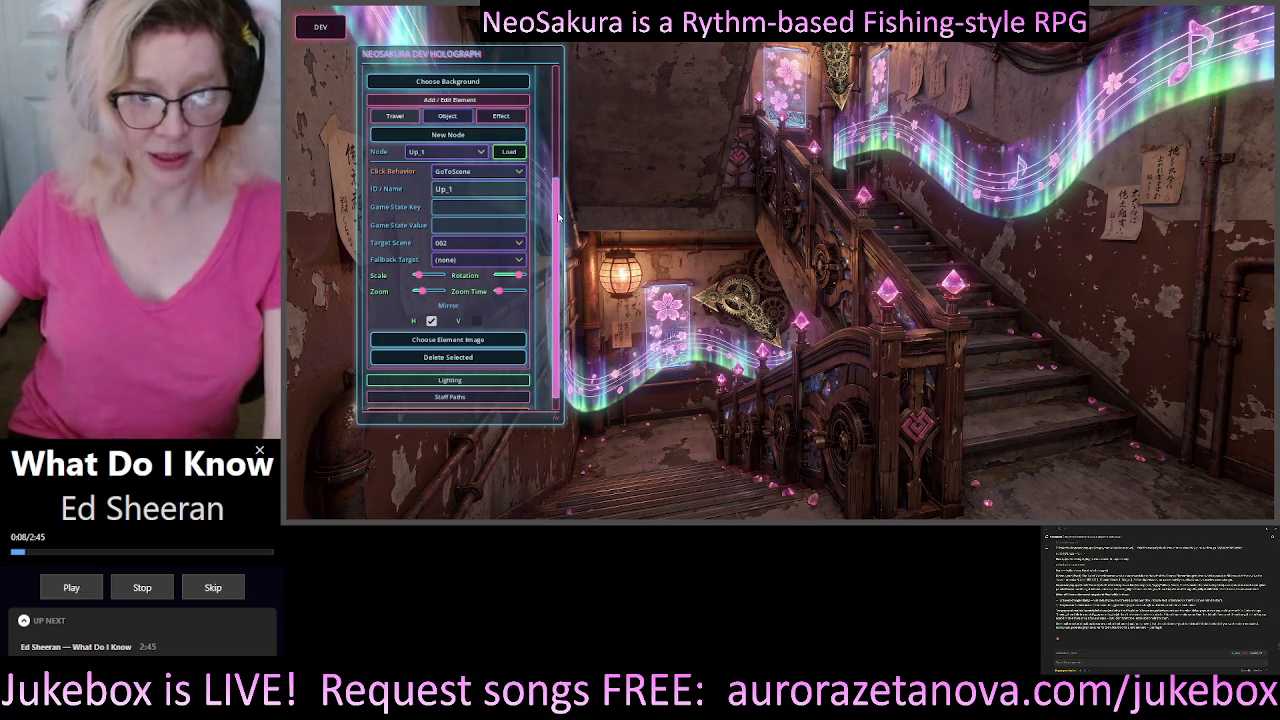
{"action": "scroll", "coordinate": [558, 215], "scroll_direction": "down", "scroll_amount": 2}
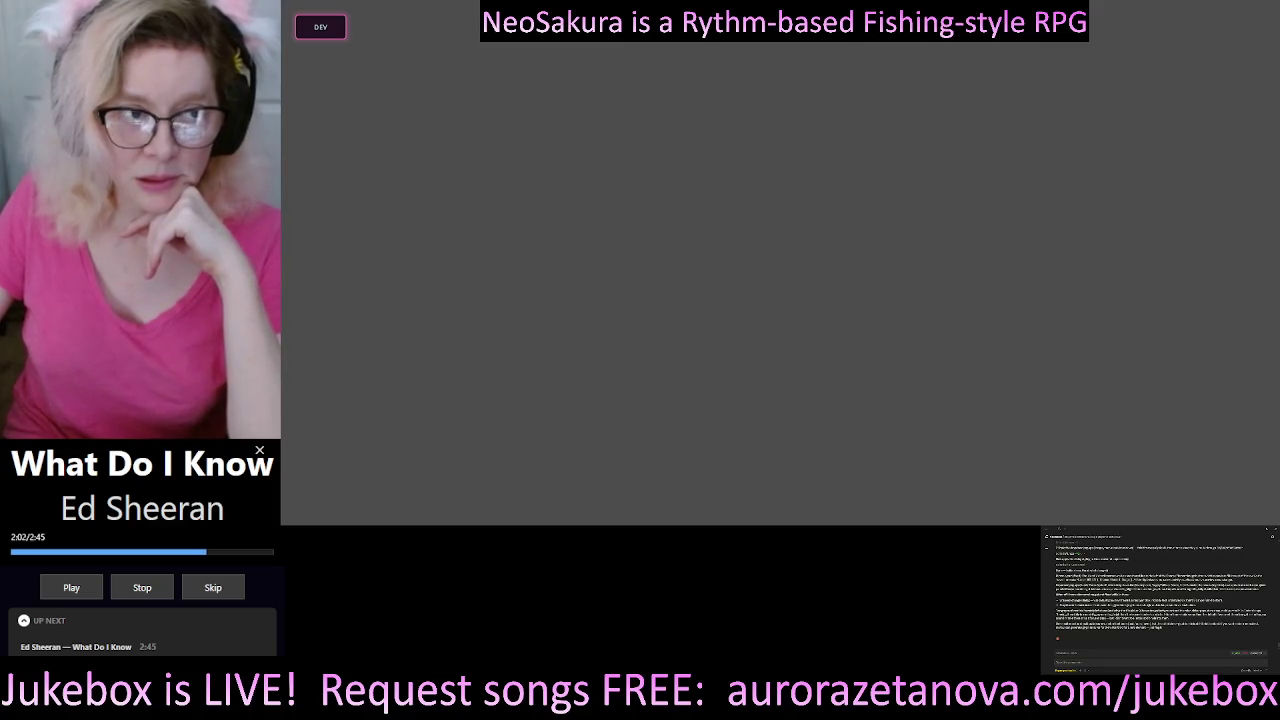
- Open the DEV panel's Scene Editor and load scene 001 with its staircase background
{"action": "left_click", "coordinate": [320, 27]}
{"action": "left_click", "coordinate": [460, 128]}
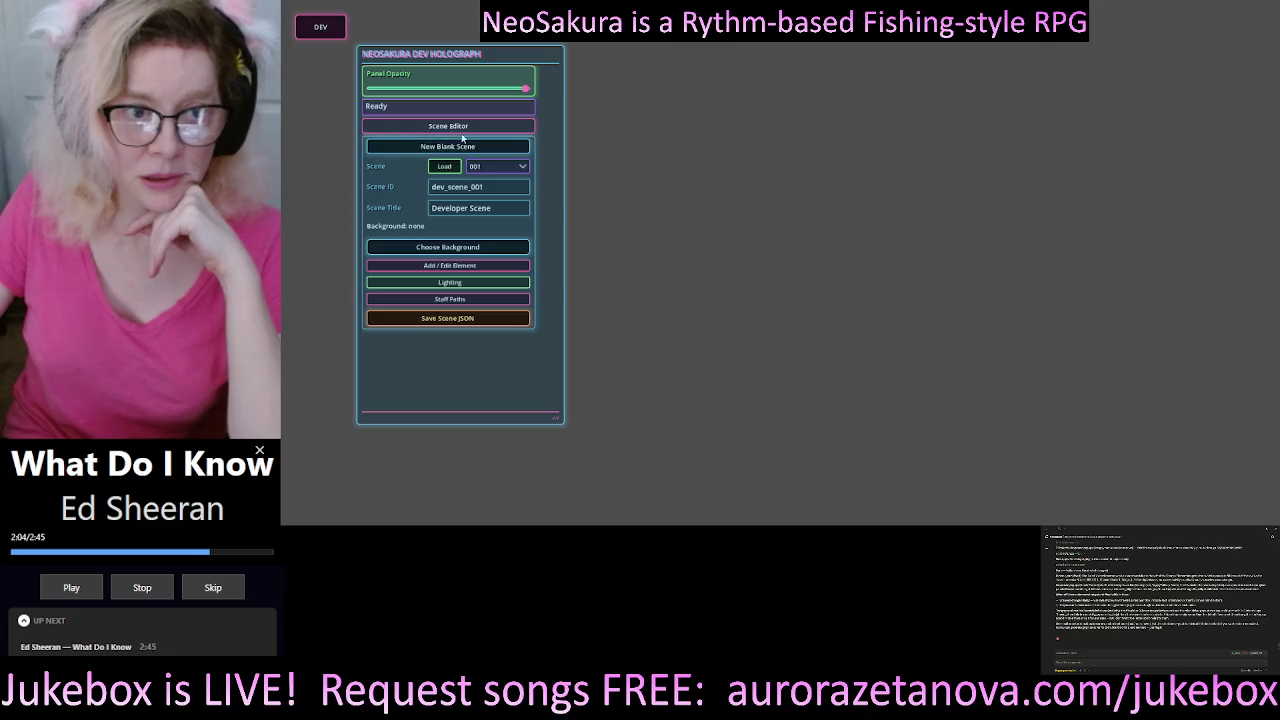
{"action": "left_click", "coordinate": [444, 166]}
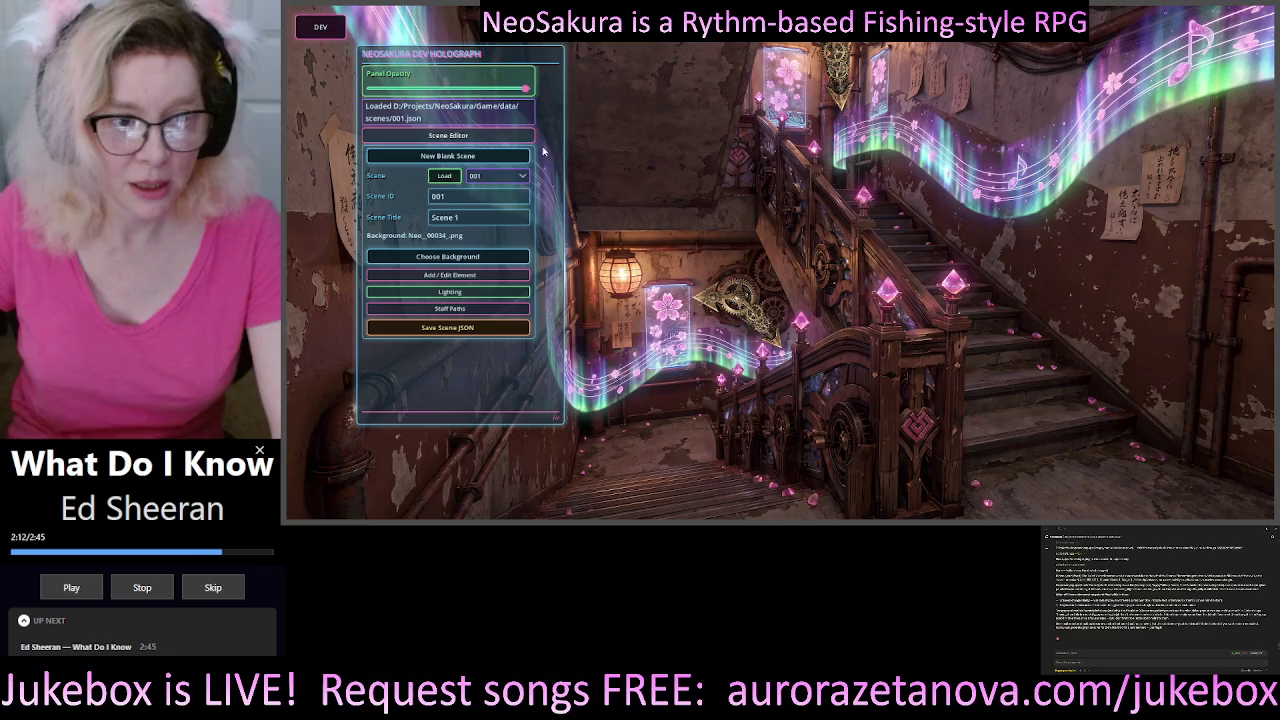
- Expand the Add / Edit Element fields, then enlarge the panel and move it up-left
{"action": "left_click", "coordinate": [449, 275]}
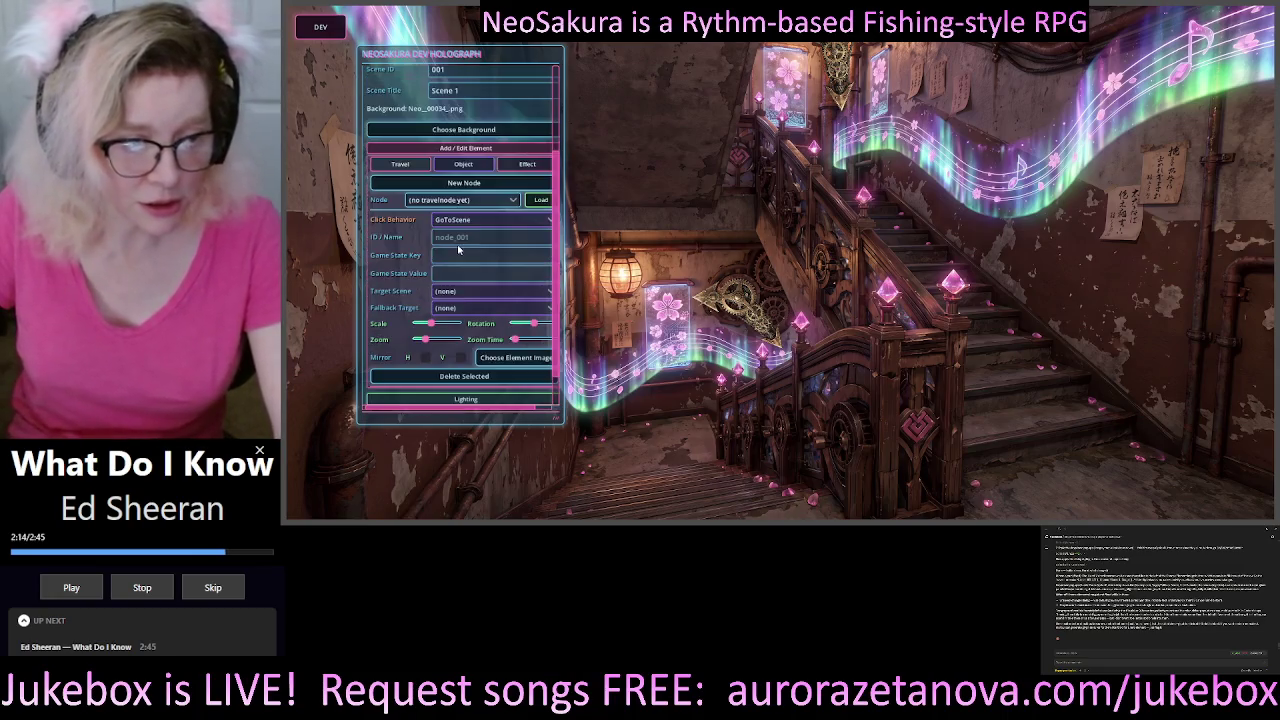
{"action": "scroll", "coordinate": [477, 243], "scroll_direction": "down", "scroll_amount": 1}
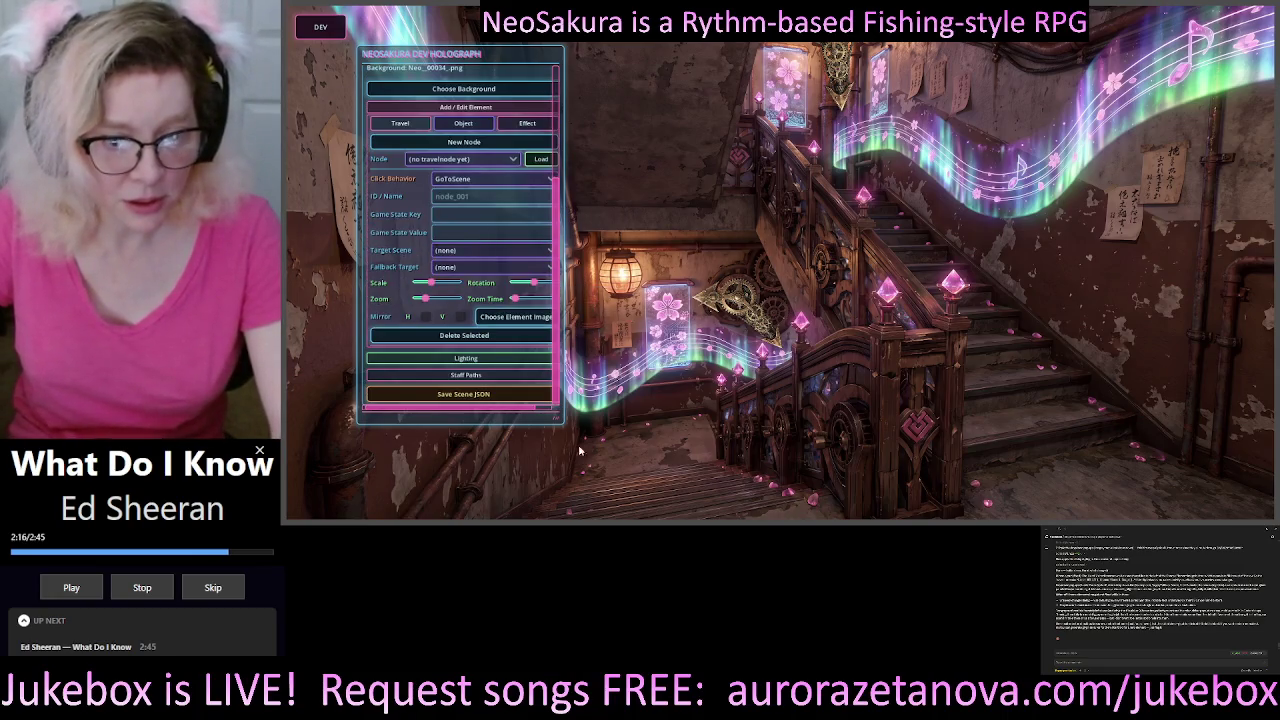
{"action": "mouse_move", "coordinate": [561, 429]}
{"action": "left_mouse_down"}
{"action": "mouse_move", "coordinate": [574, 430]}
{"action": "mouse_move", "coordinate": [576, 508]}
{"action": "left_mouse_up"}
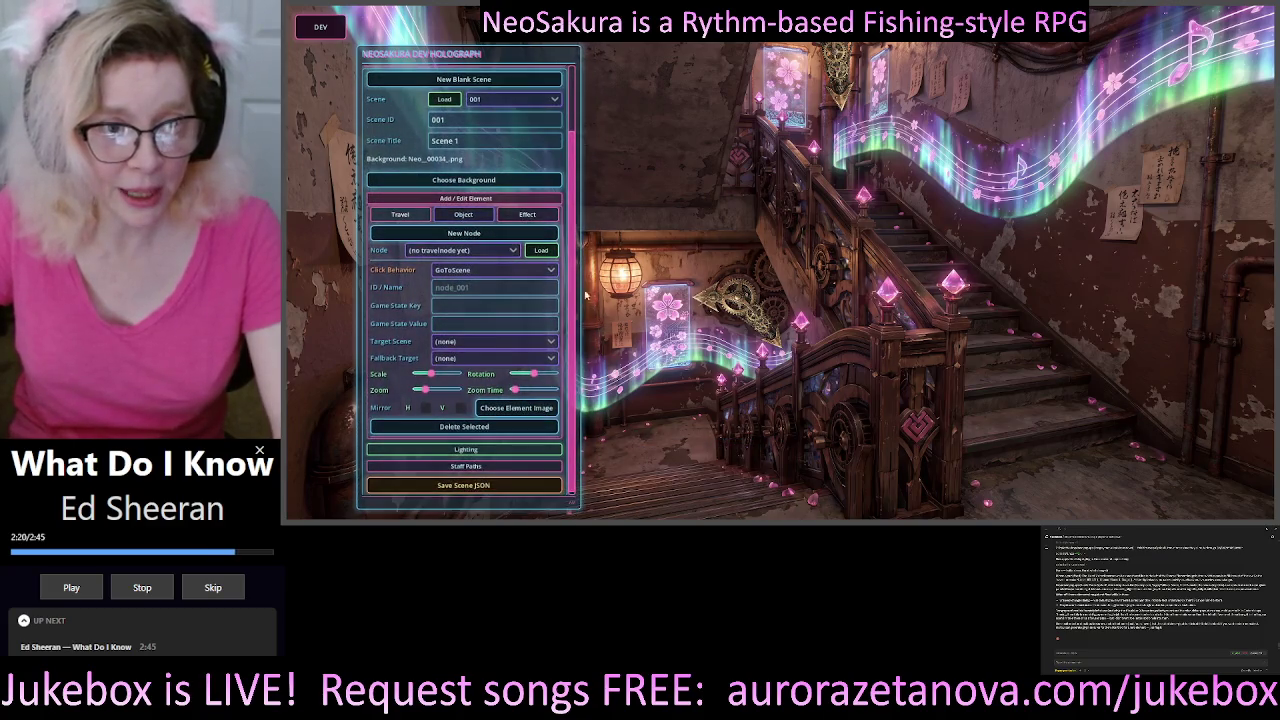
{"action": "mouse_move", "coordinate": [513, 57]}
{"action": "left_mouse_down"}
{"action": "mouse_move", "coordinate": [501, 27]}
{"action": "mouse_move", "coordinate": [450, 25]}
{"action": "left_mouse_up"}
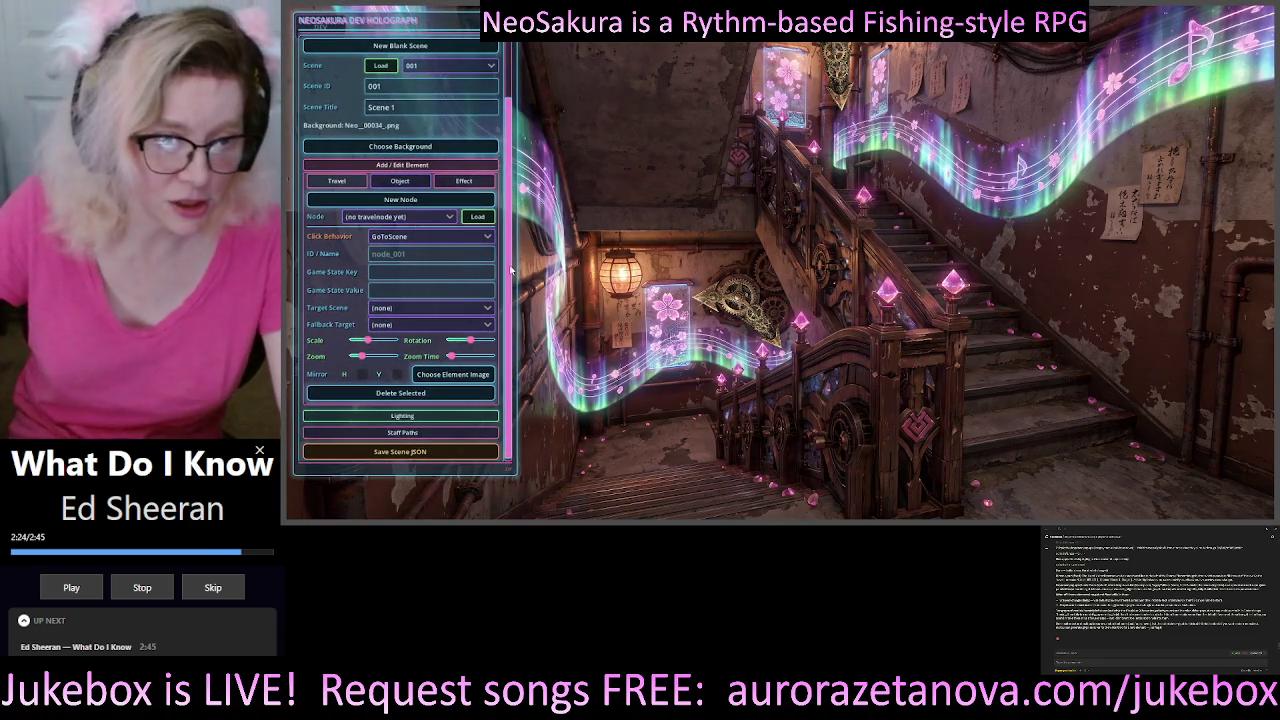
- Check the scene's travel nodes and load Up_1, which targets scene 002, for editing
{"action": "scroll", "coordinate": [510, 290], "scroll_direction": "down", "scroll_amount": 1}
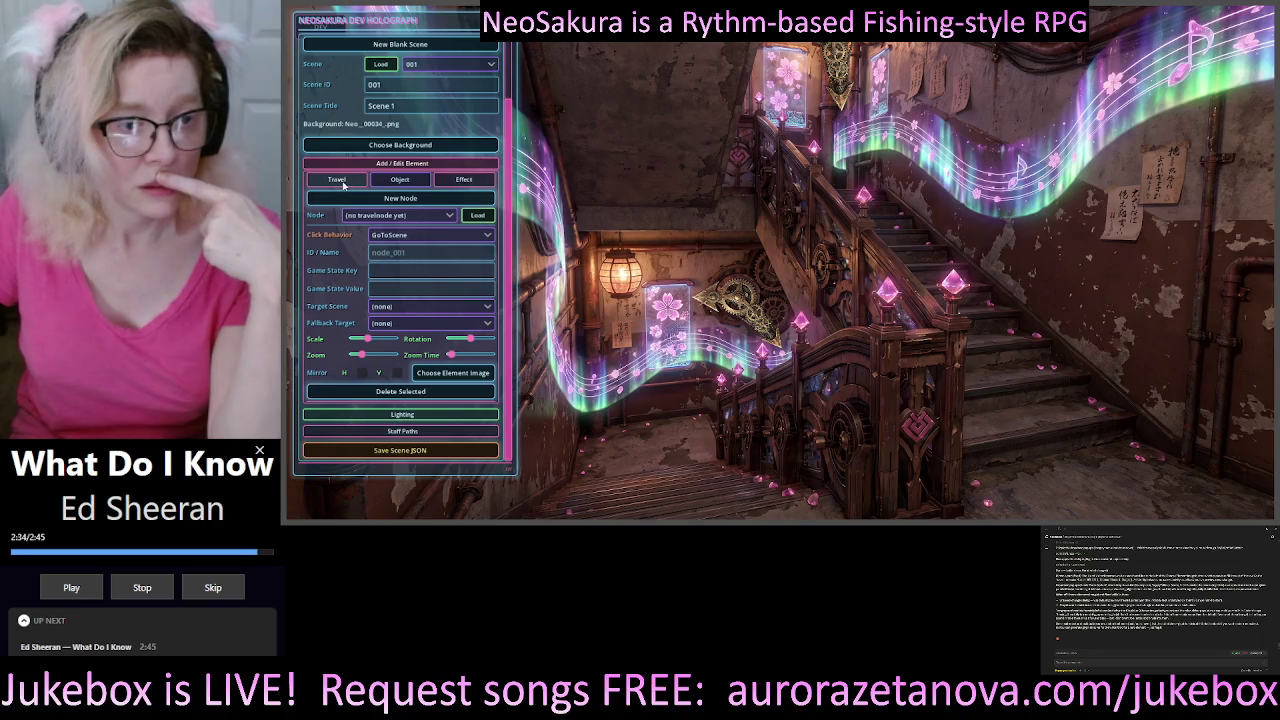
{"action": "left_click", "coordinate": [395, 215]}
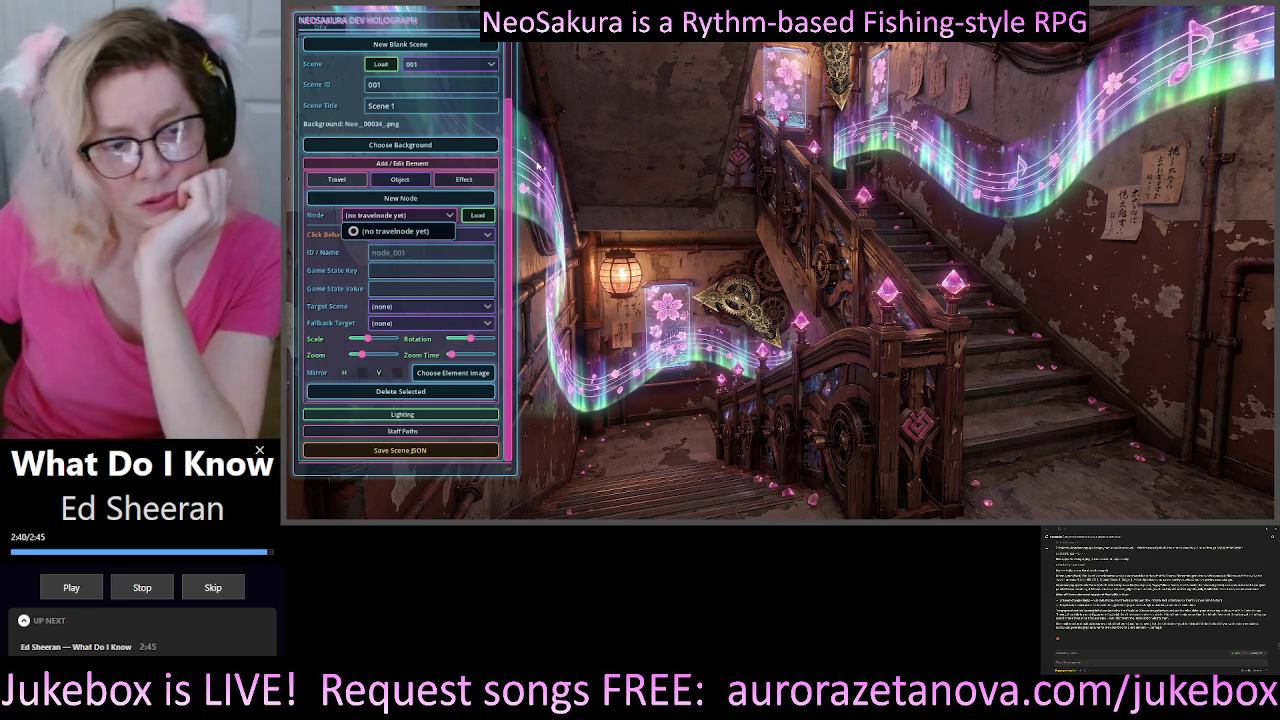
{"action": "left_click", "coordinate": [425, 128]}
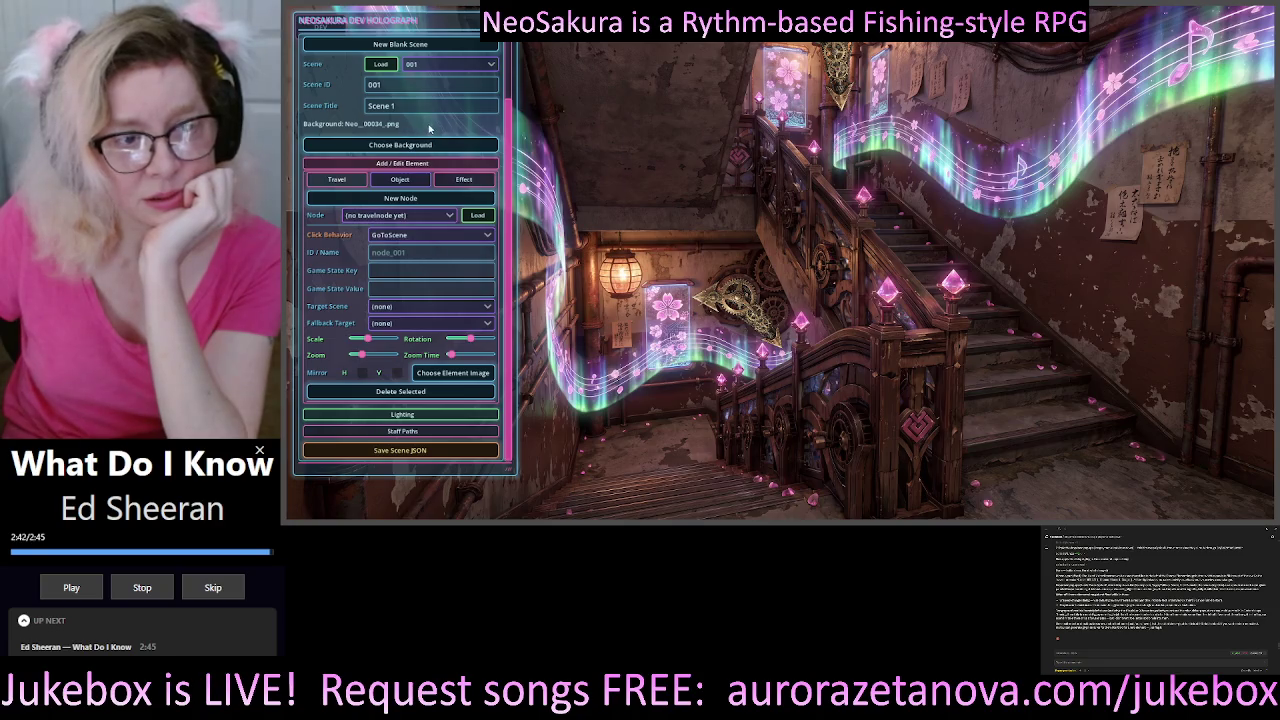
{"action": "scroll", "coordinate": [343, 118], "scroll_direction": "up", "scroll_amount": 2}
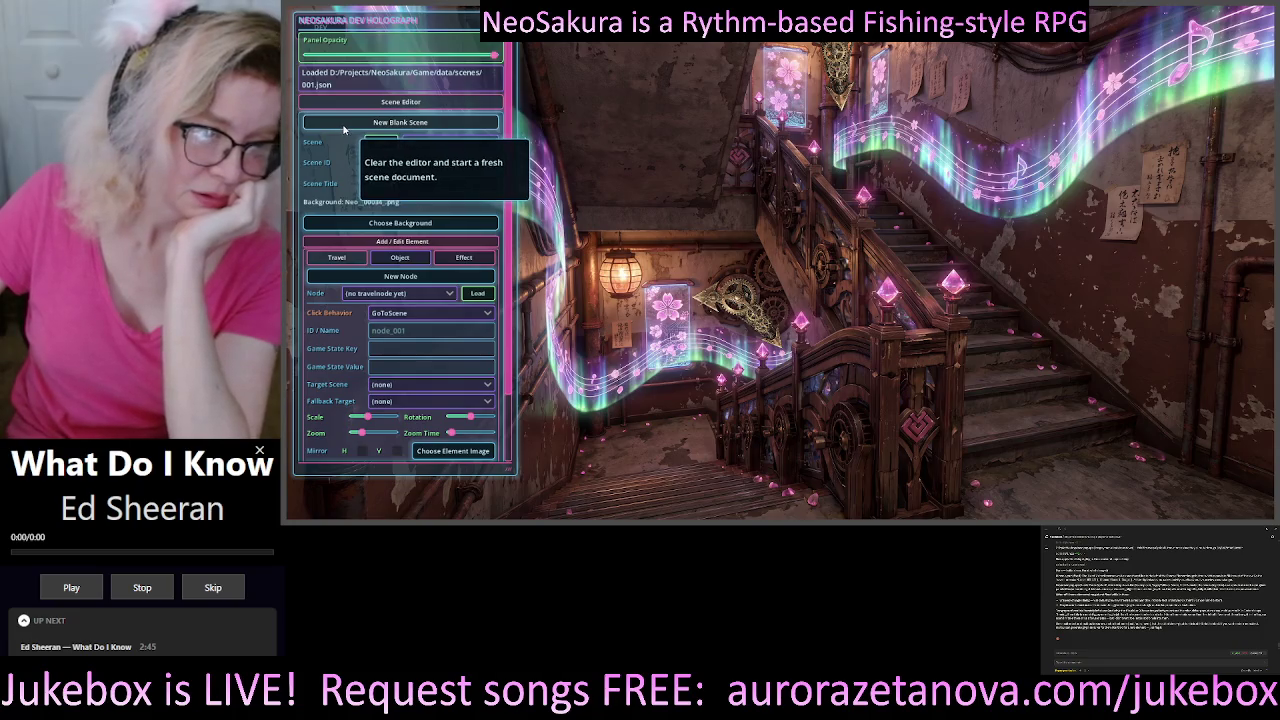
{"action": "scroll", "coordinate": [343, 128], "scroll_direction": "down", "scroll_amount": 2}
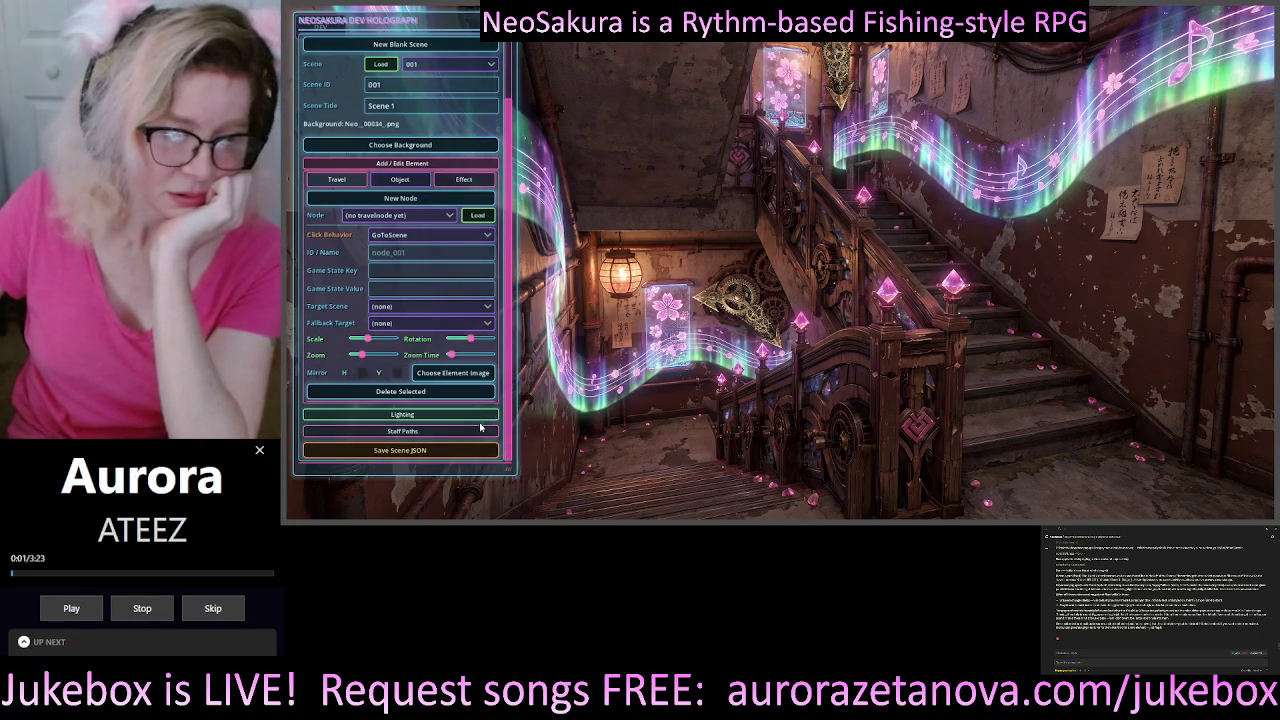
{"action": "left_click", "coordinate": [828, 97]}
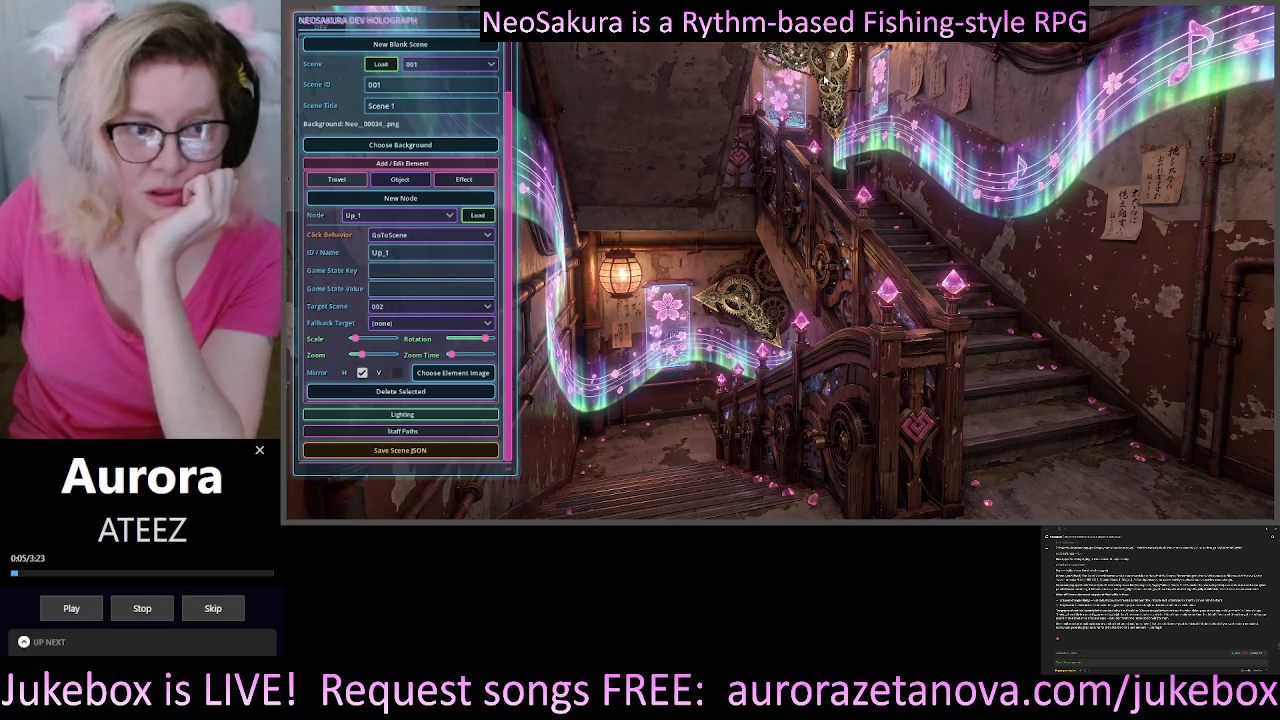
{"action": "left_click", "coordinate": [371, 215]}
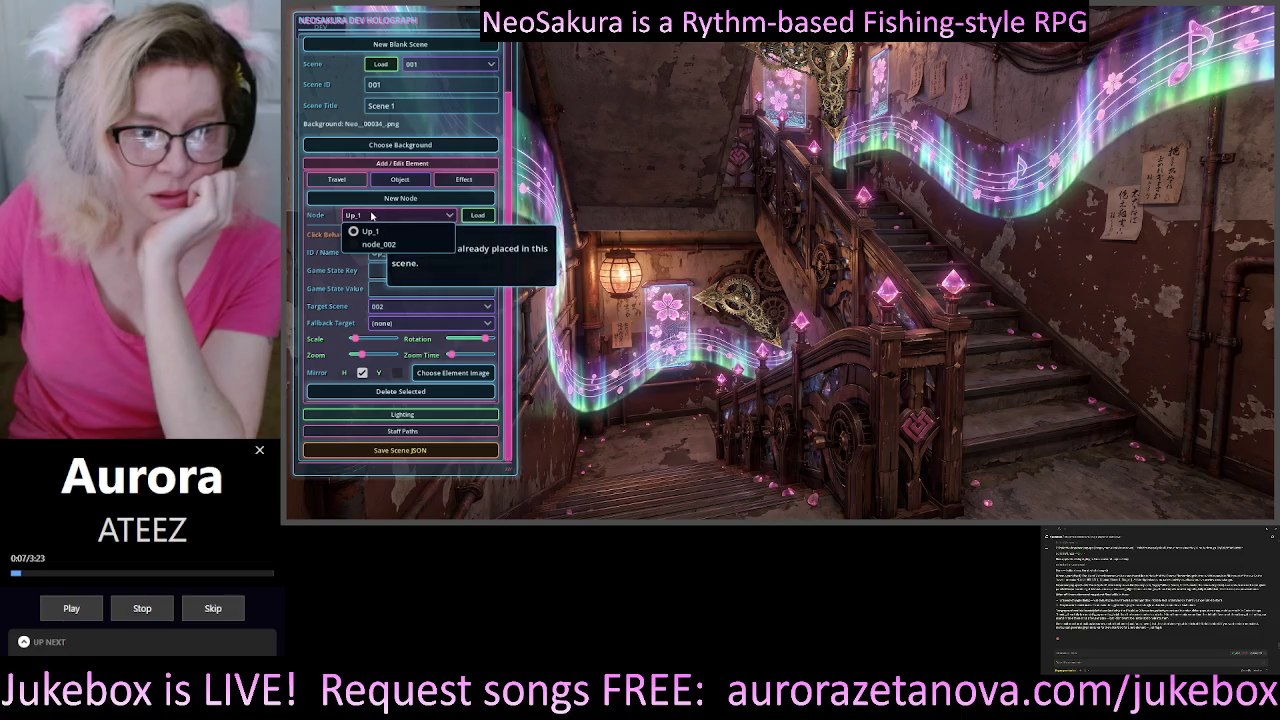
{"action": "left_click", "coordinate": [370, 231]}
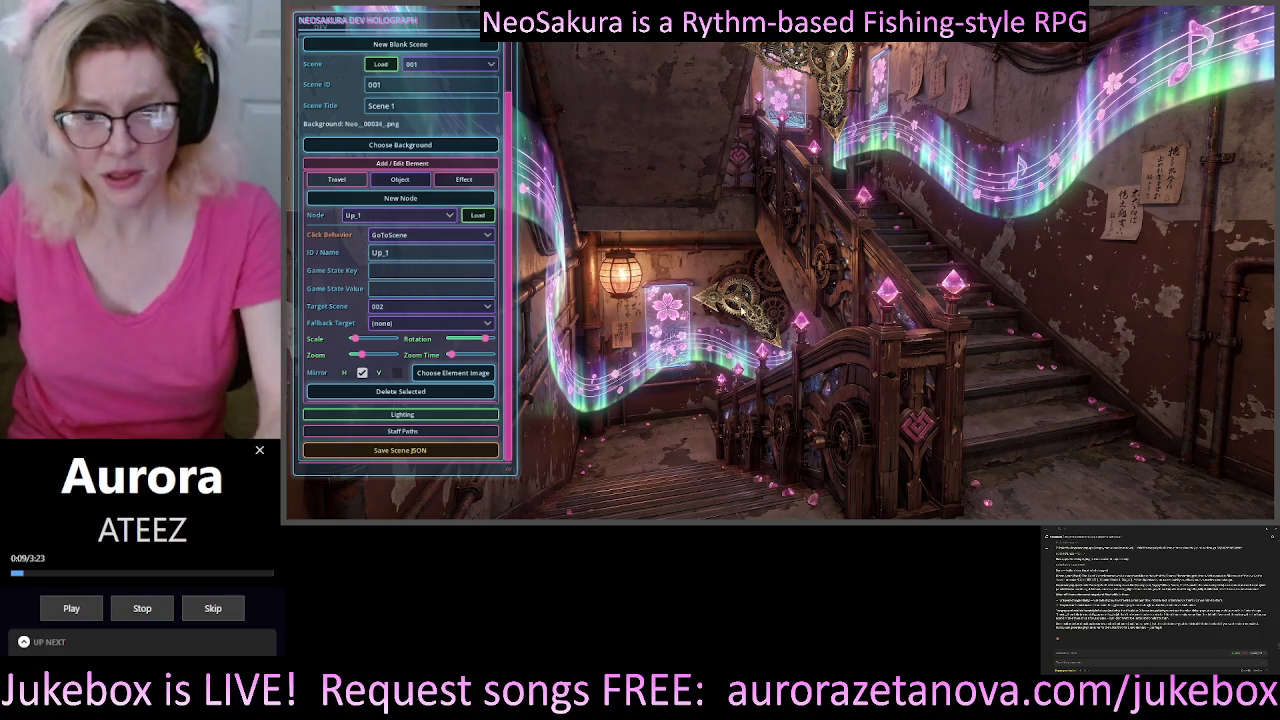
- Switch to travel node node_002 and load its settings, with Click Behavior None
{"action": "left_click", "coordinate": [401, 215]}
{"action": "left_click", "coordinate": [401, 230]}
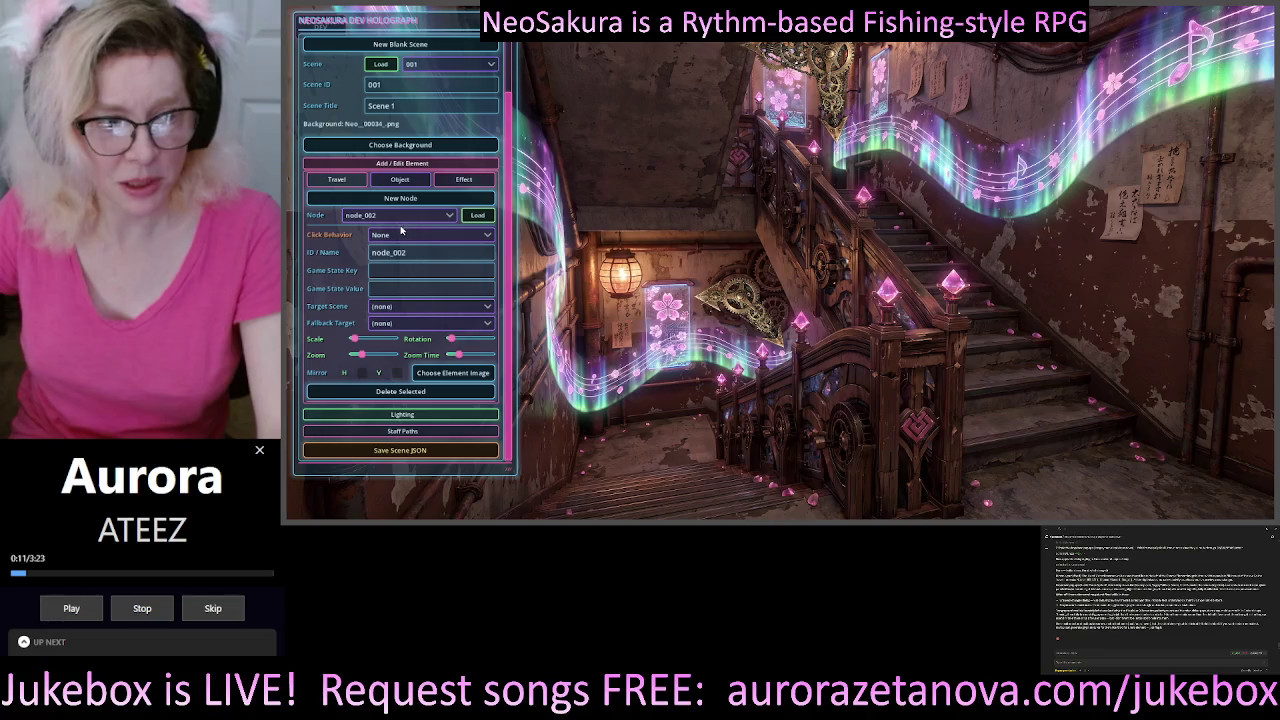
{"action": "left_click", "coordinate": [401, 215]}
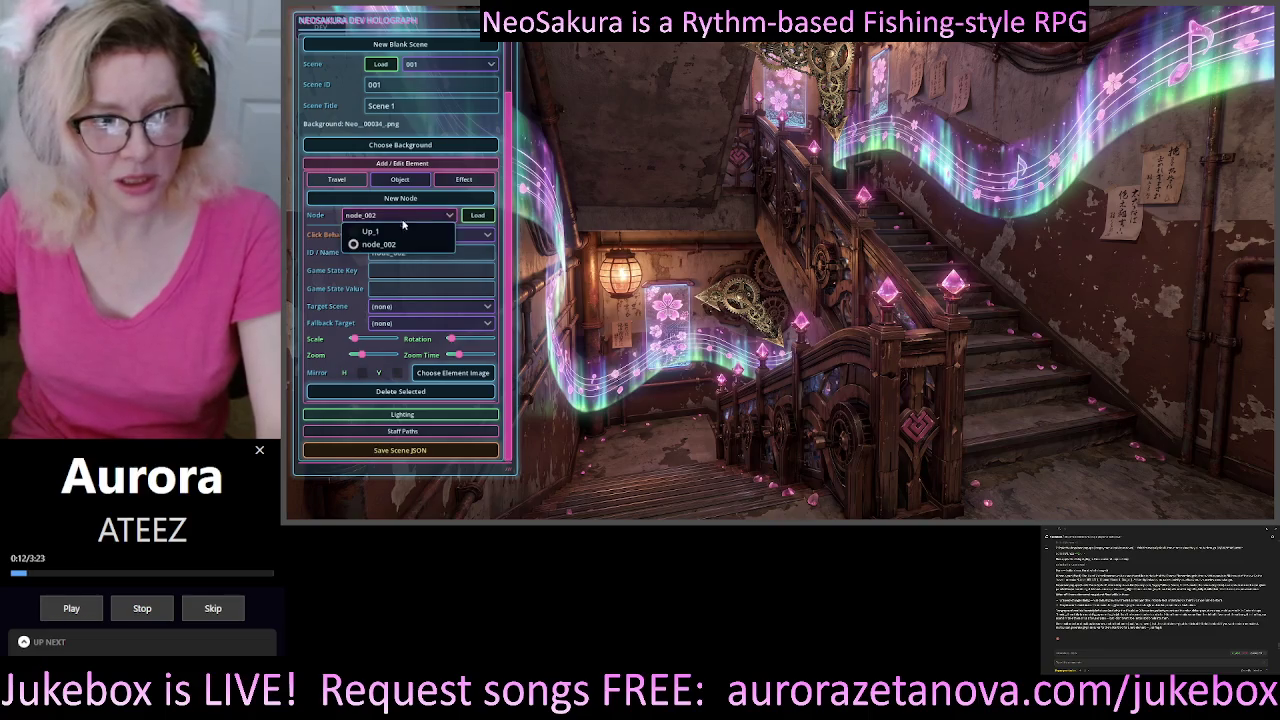
{"action": "left_click", "coordinate": [670, 196]}
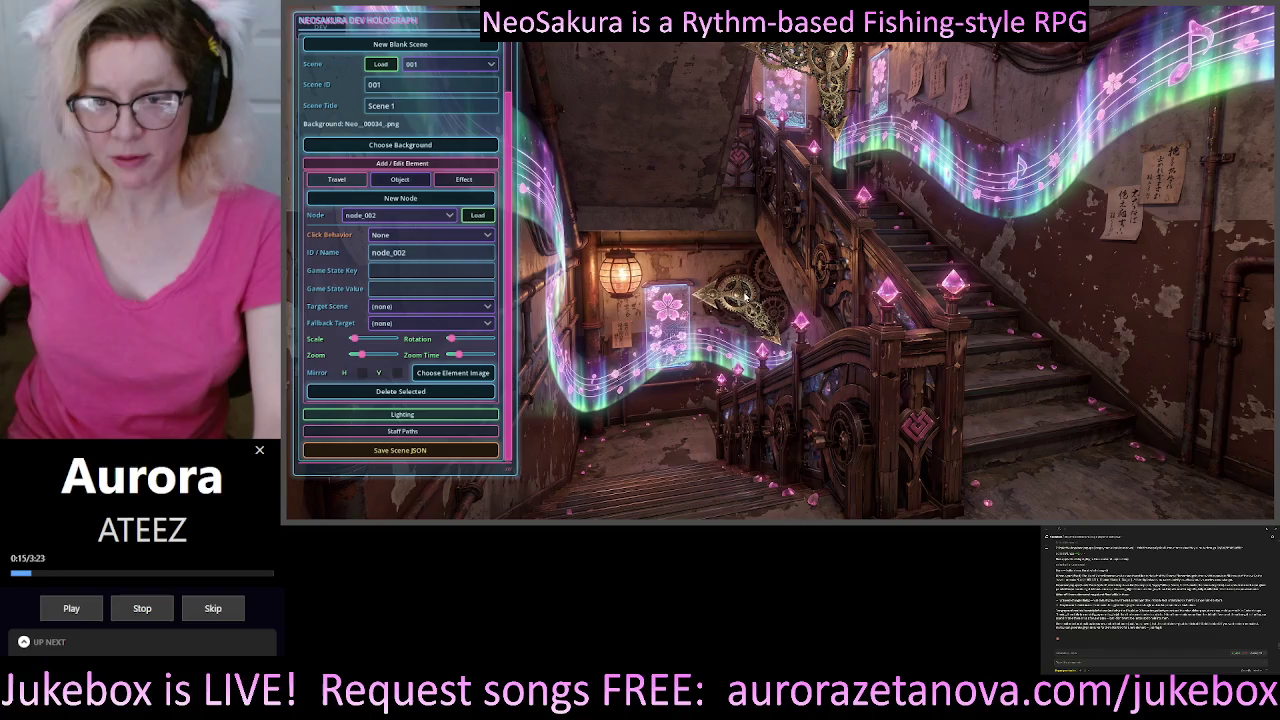
- Select the gear element to edit Up_1, keeping GoToScene toward scene 002
{"action": "left_click", "coordinate": [740, 296]}
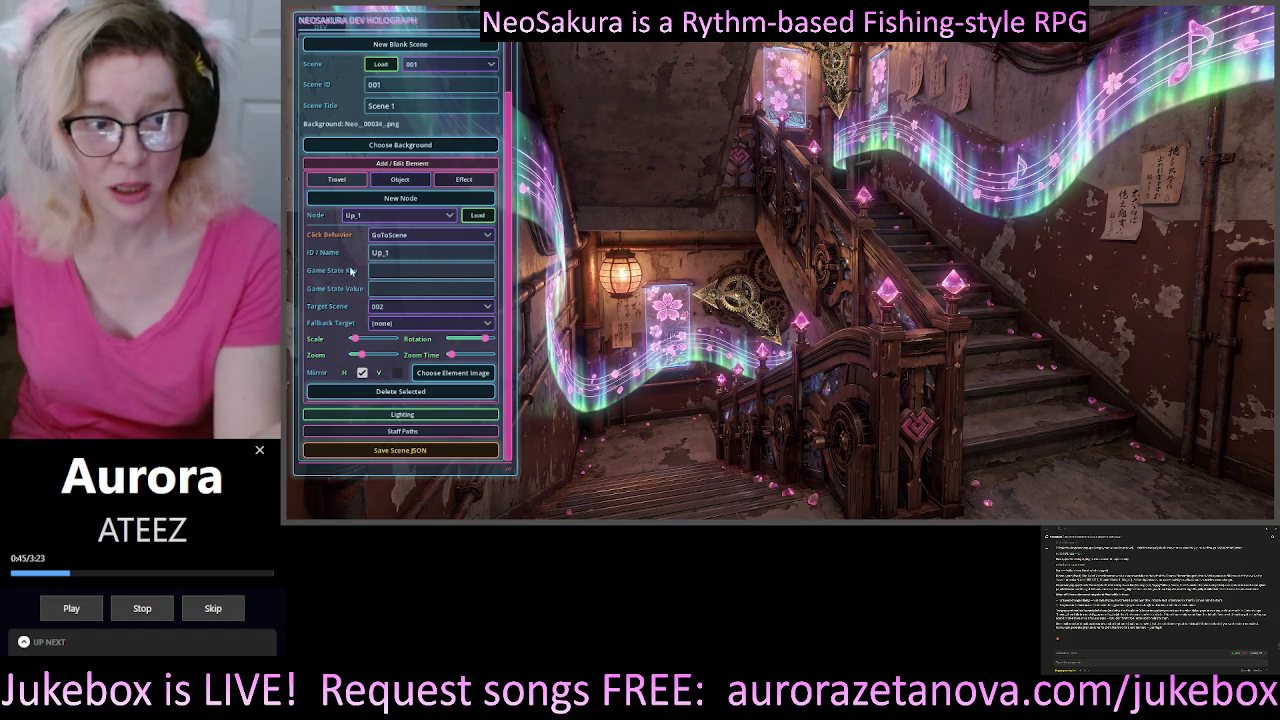
{"action": "left_click", "coordinate": [405, 236]}
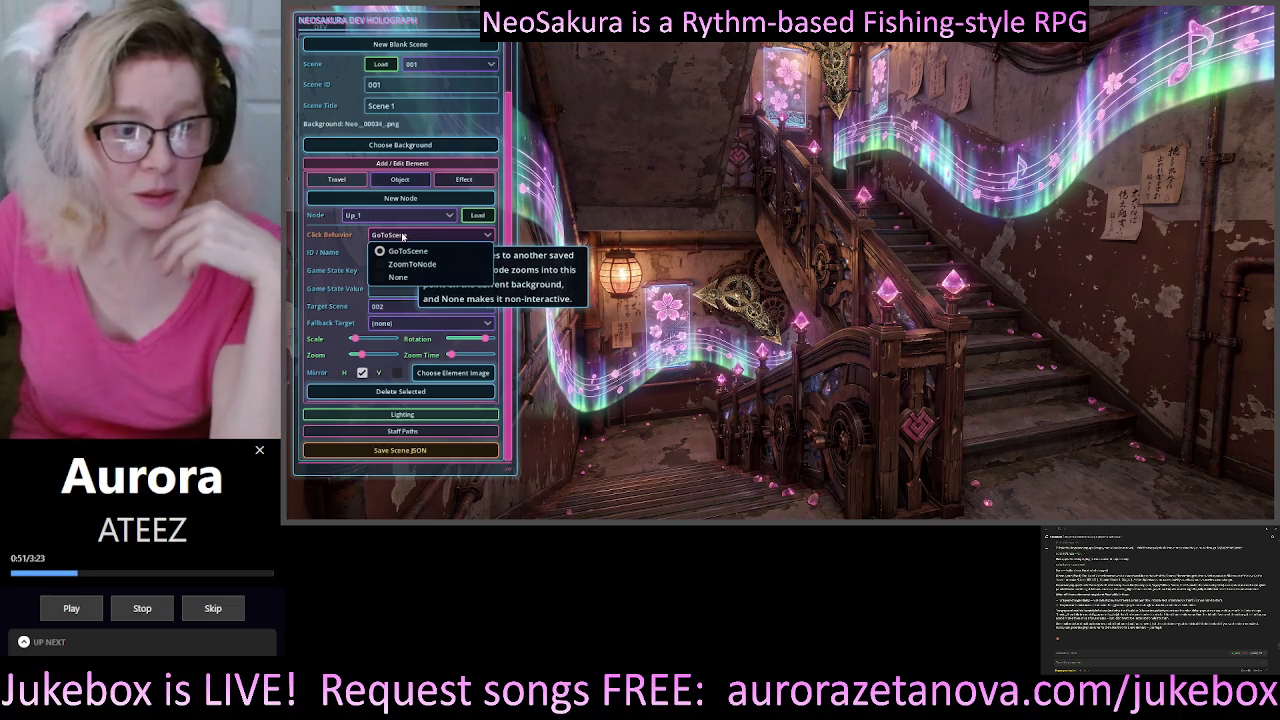
{"action": "left_click", "coordinate": [405, 251]}
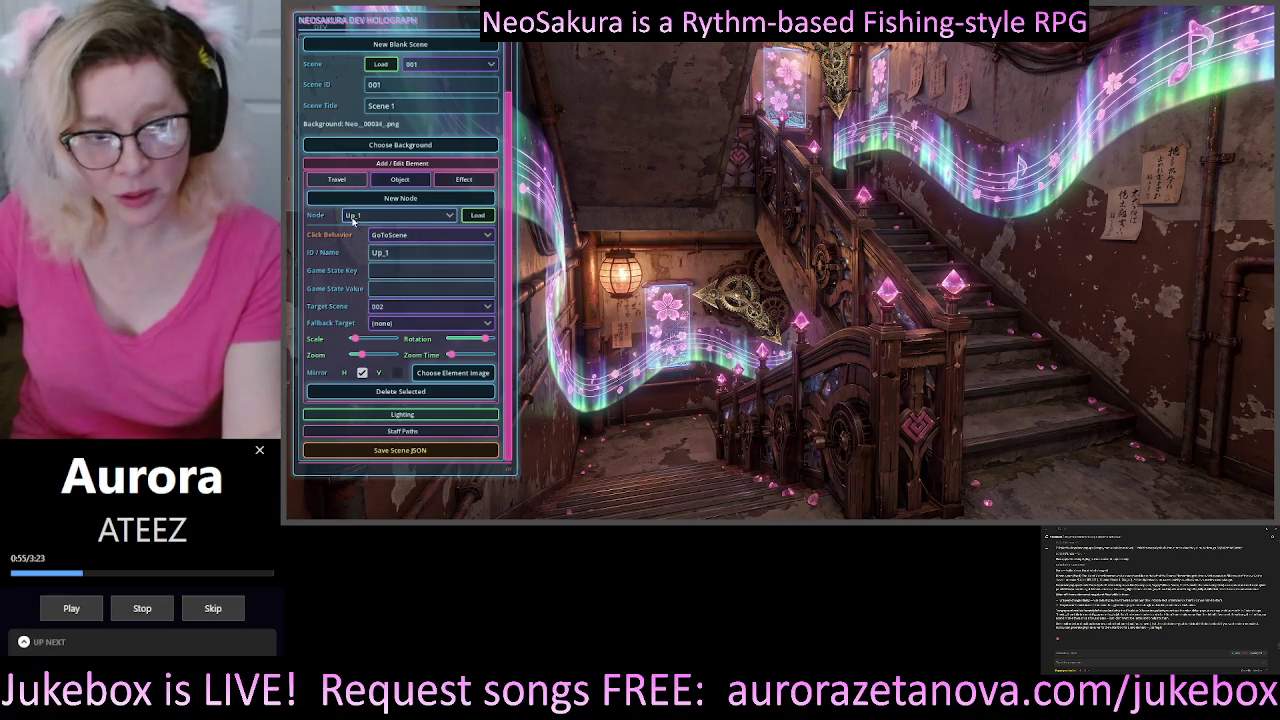
{"action": "mouse_move", "coordinate": [324, 242]}
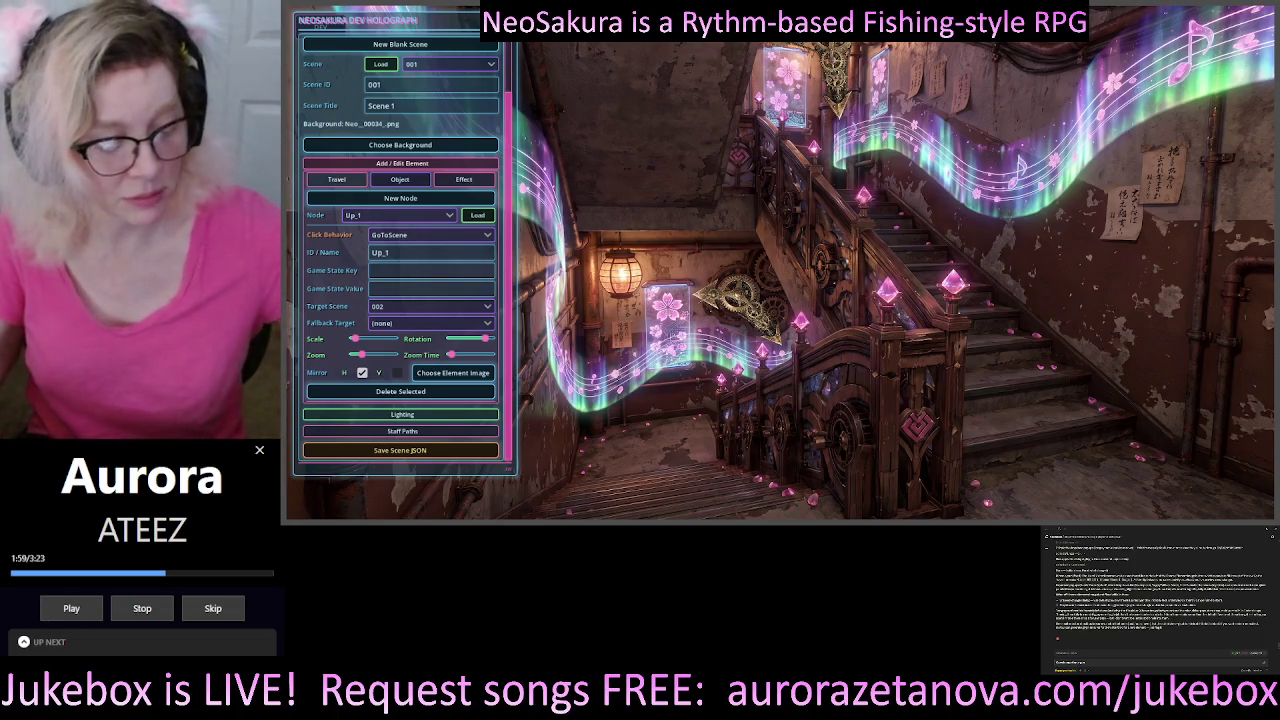
- Type into ChatGPT: 'can we make the scale slider a bit wider so it can be used to work on'
{"action": "type", "text": "can we make the scale "}
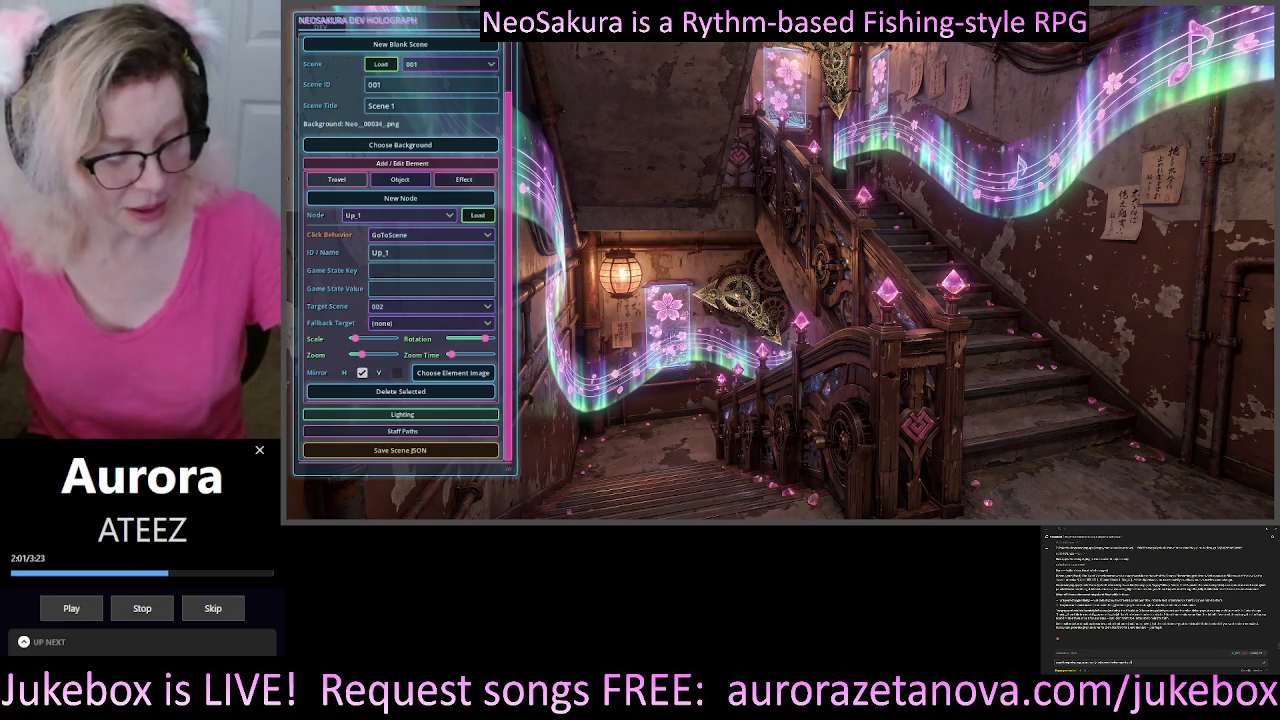
{"action": "type", "text": "slid"}
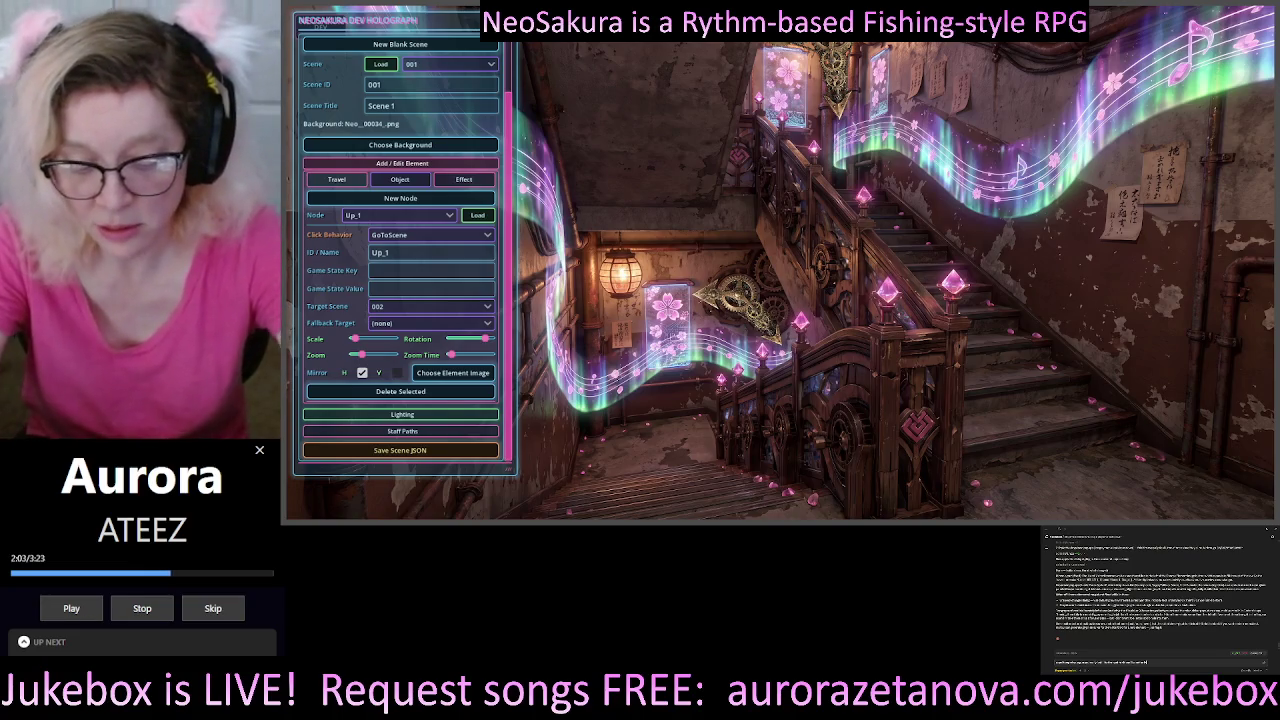
{"action": "type", "text": "er a bit wider"}
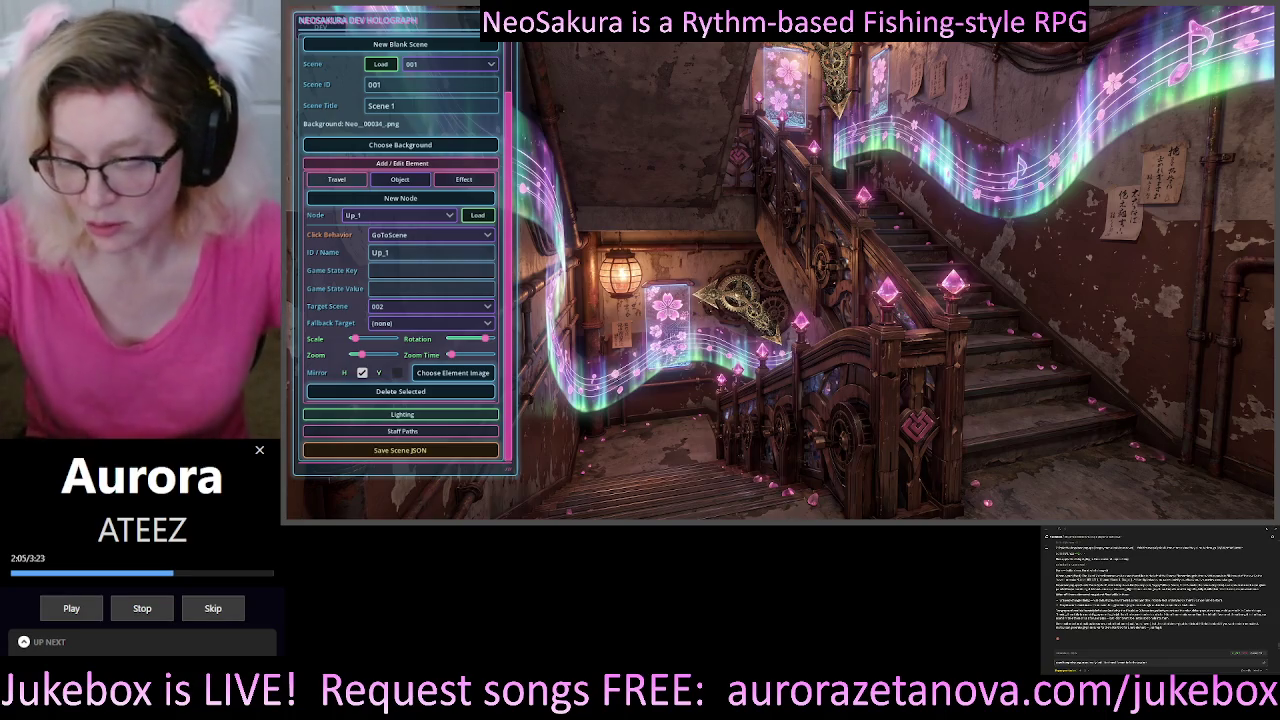
{"action": "type", "text": " so"}
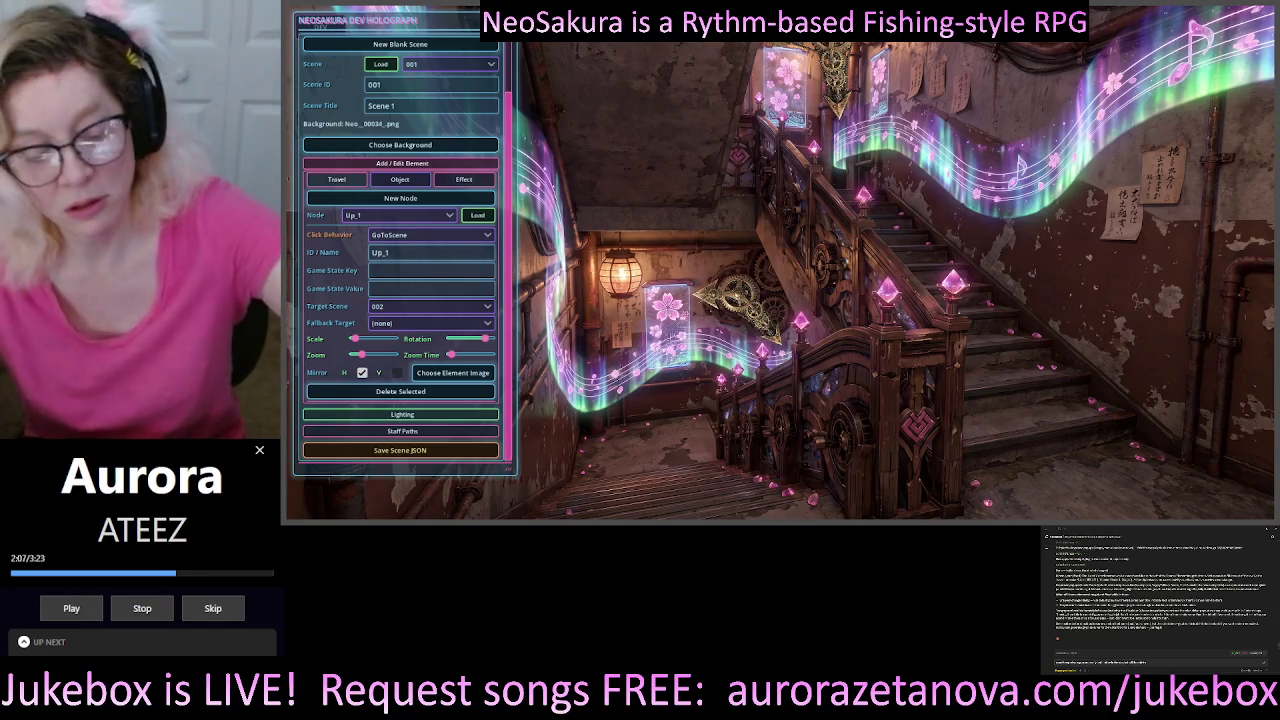
{"action": "type", "text": " it"}
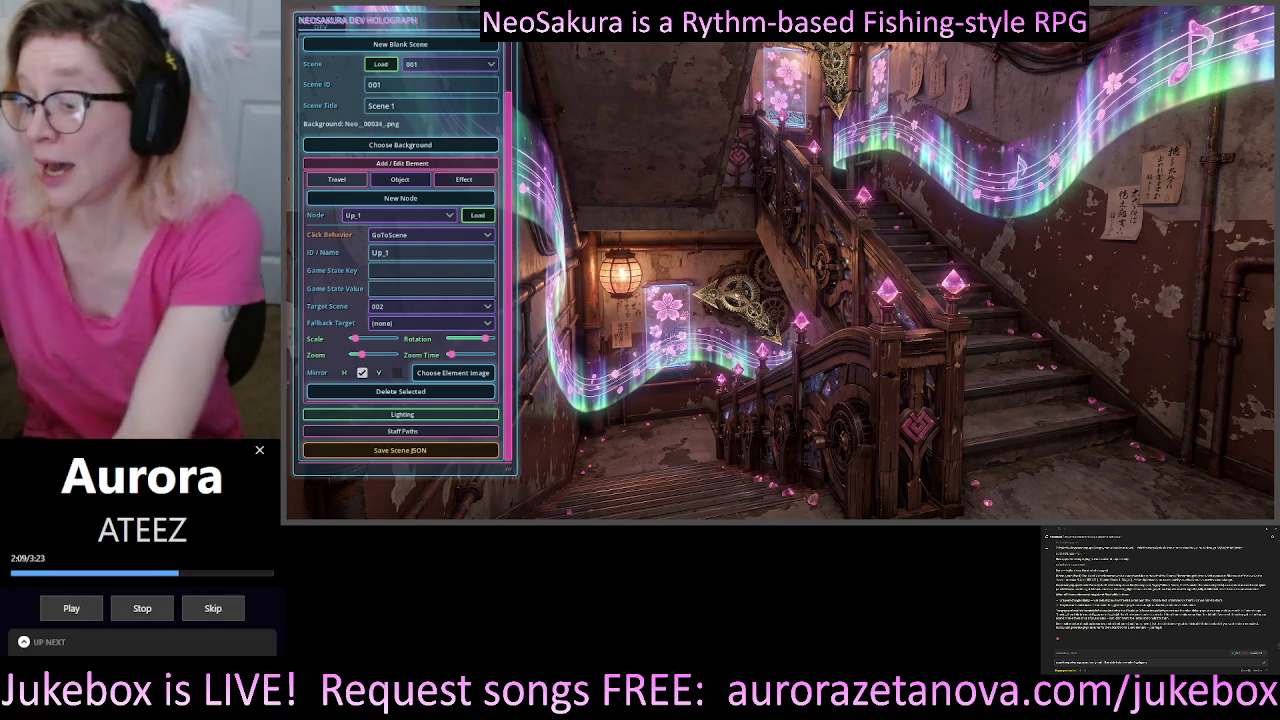
{"action": "type", "text": " can"}
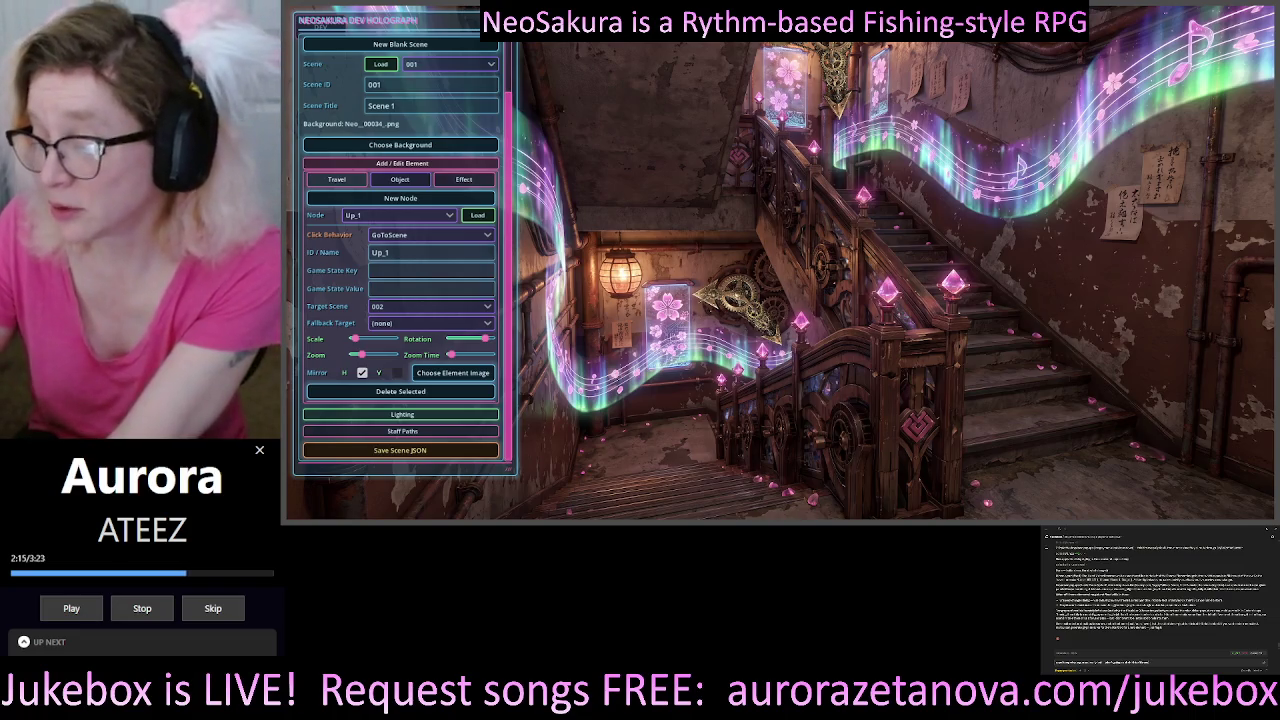
{"action": "type", "text": " be"}
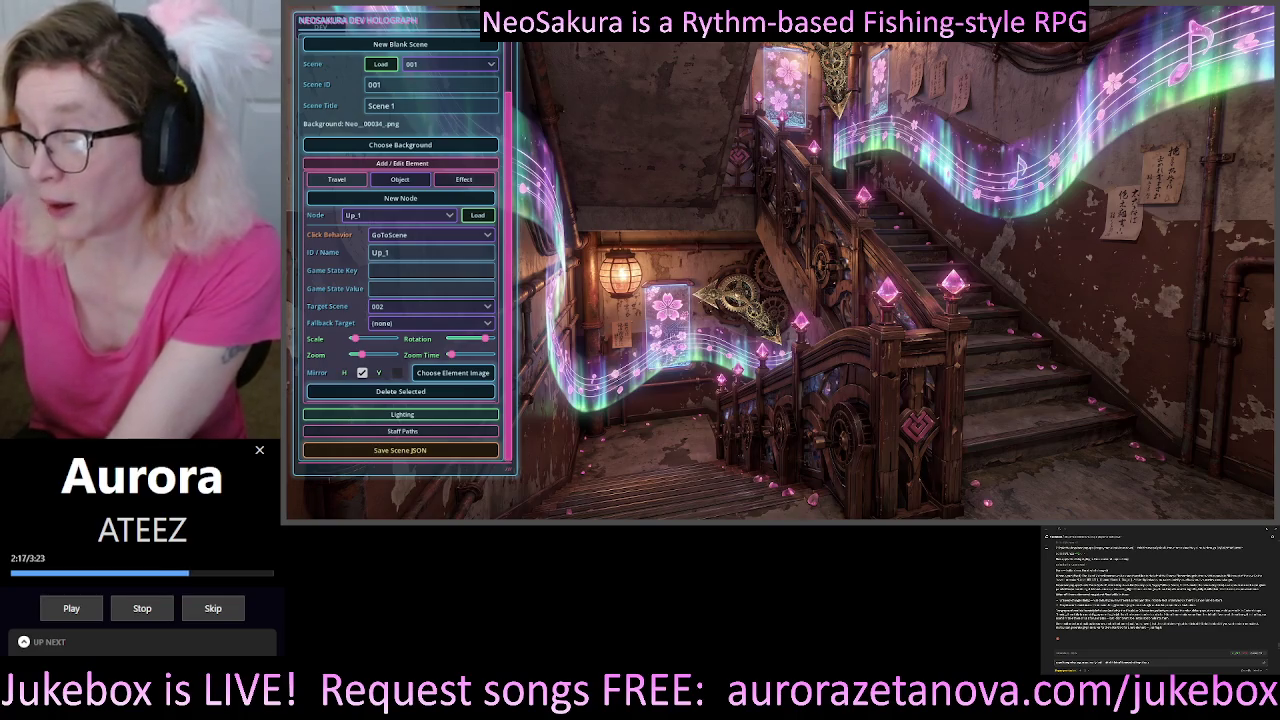
{"action": "type", "text": " used to"}
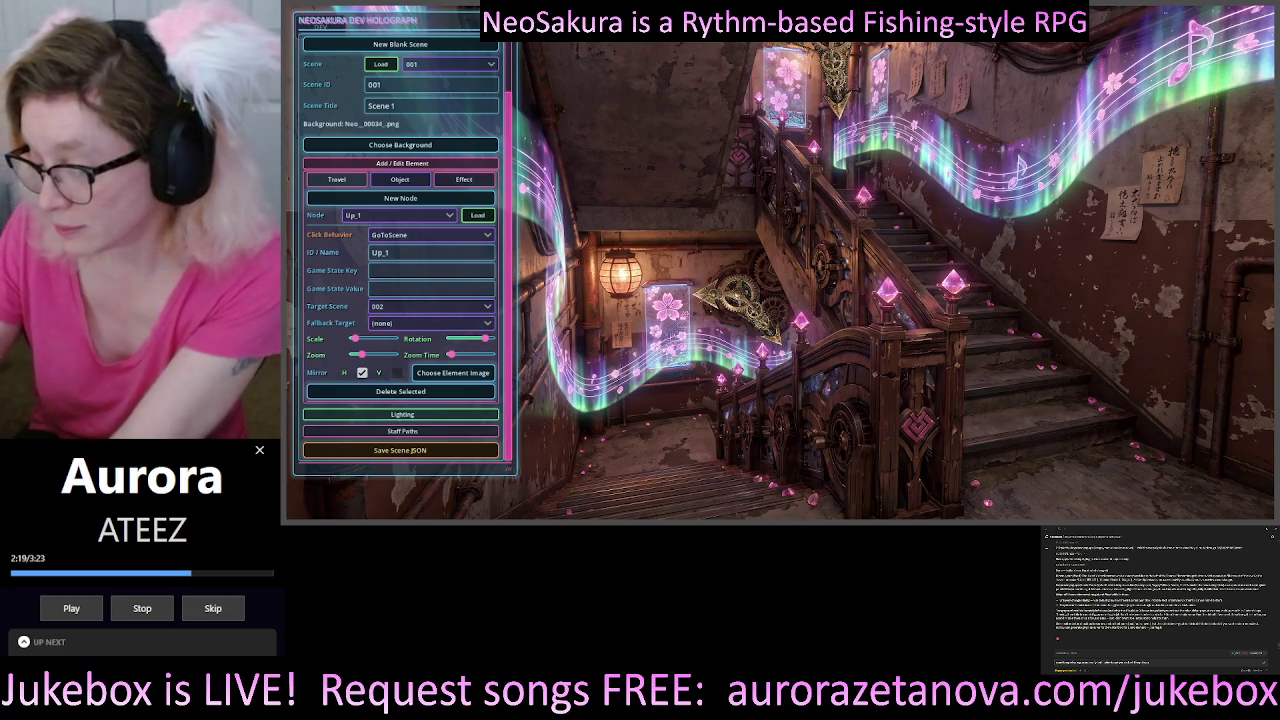
{"action": "type", "text": " work on"}
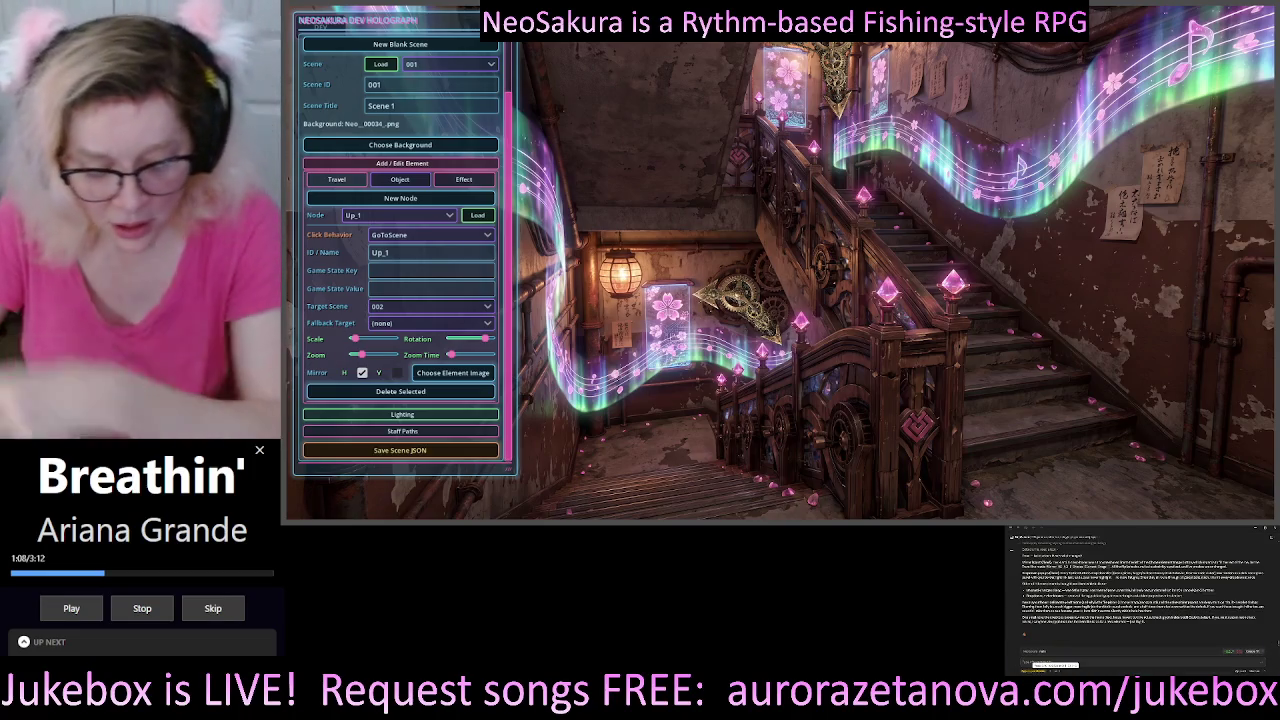
- Clear the ChatGPT input and begin a new message mentioning 'the scene'
{"action": "key", "text": "BackSpace"}
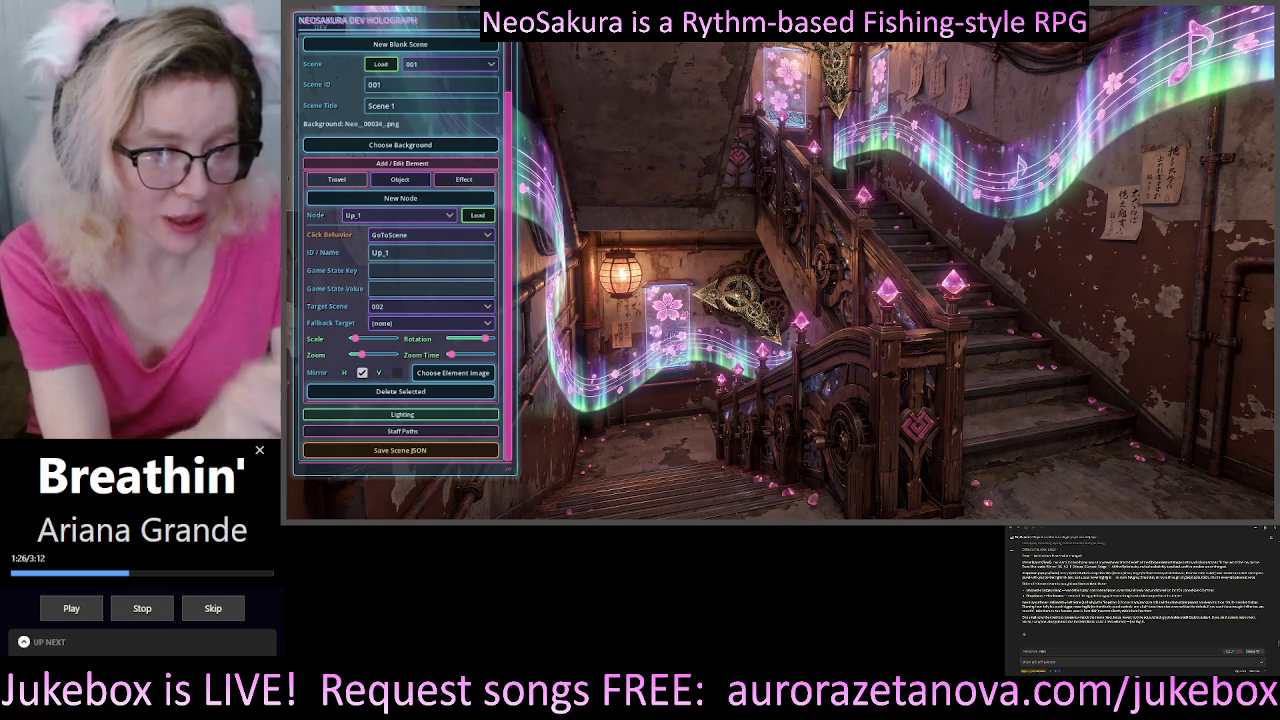
{"action": "type", "text": "the"}
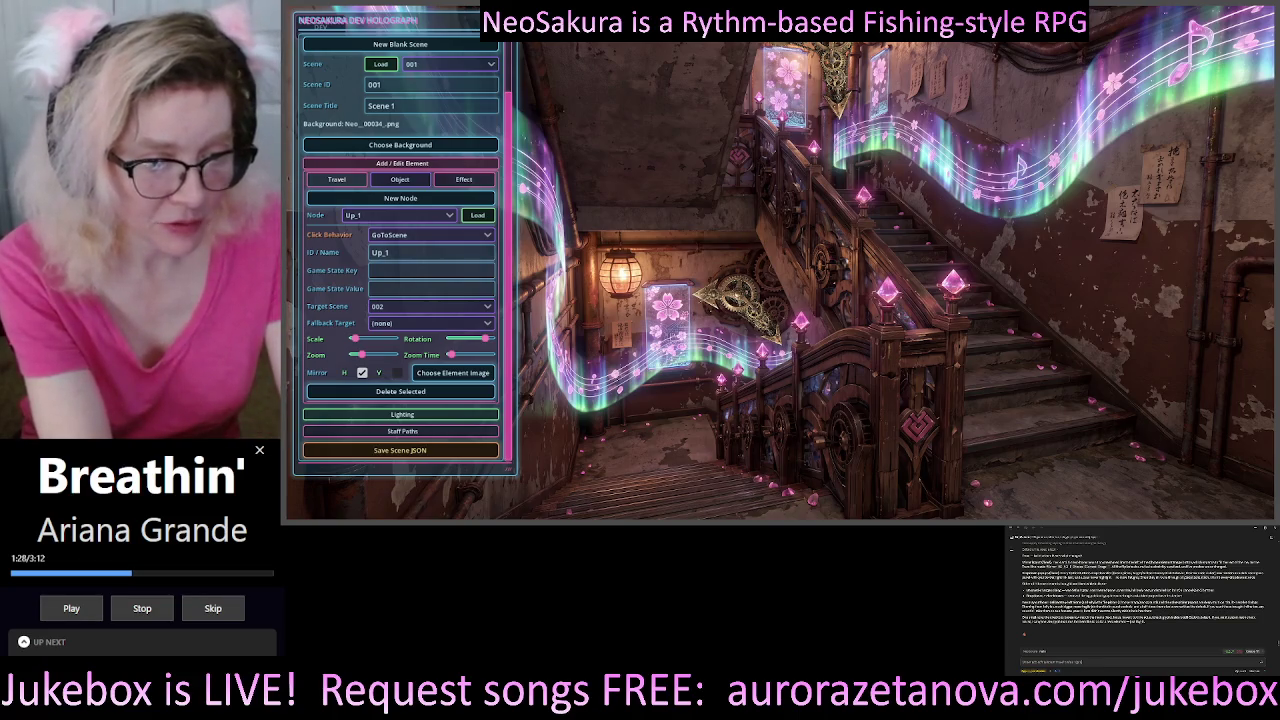
{"action": "type", "text": " scene"}
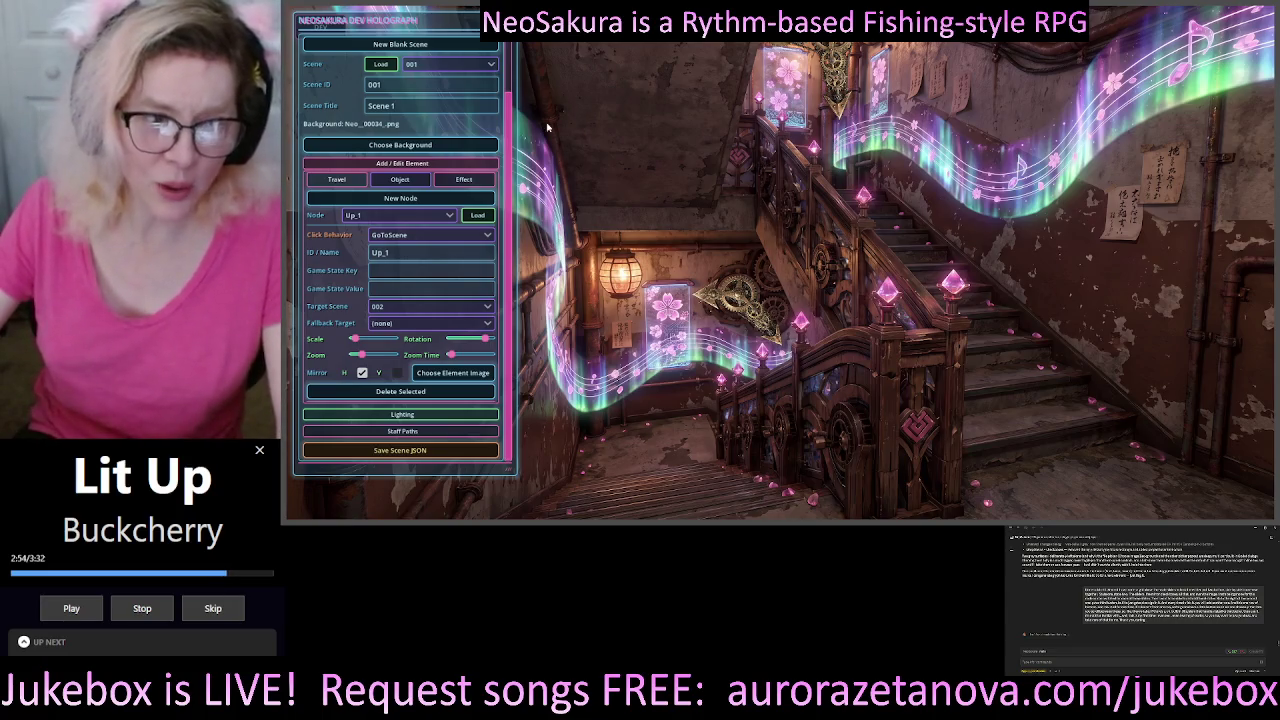
- Move the developer panel aside and hide it to reach the lantern-lit street scene
{"action": "left_click_drag", "start_coordinate": [327, 27], "coordinate": [357, 39]}
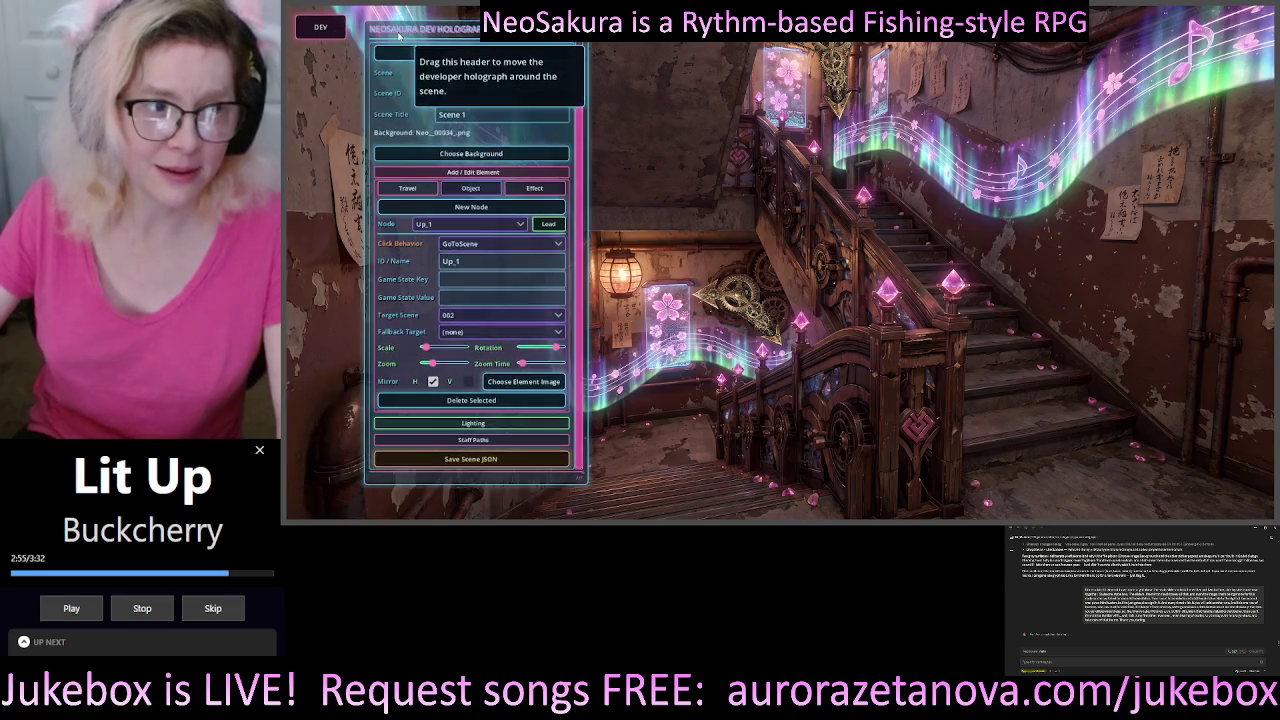
{"action": "left_click", "coordinate": [320, 26]}
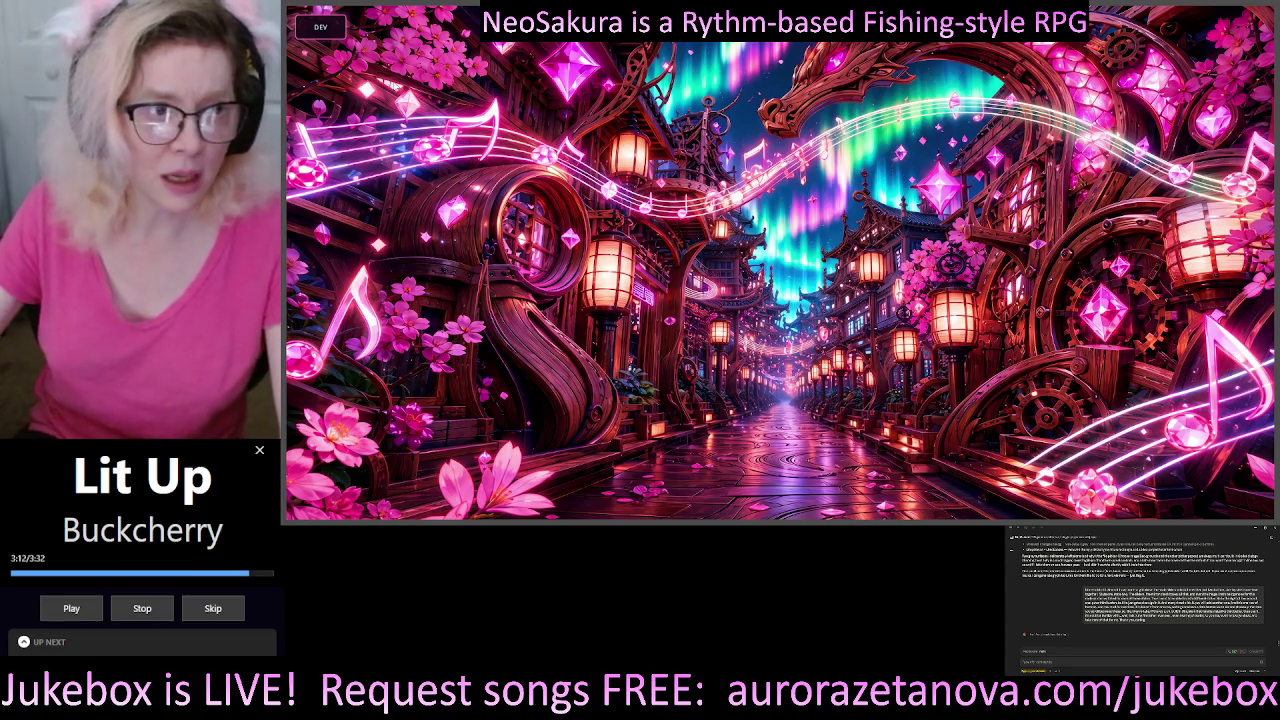
- Reopen the developer panel and confirm scene 002 'Scene 2' is loaded from 002.json
{"action": "left_click", "coordinate": [332, 35]}
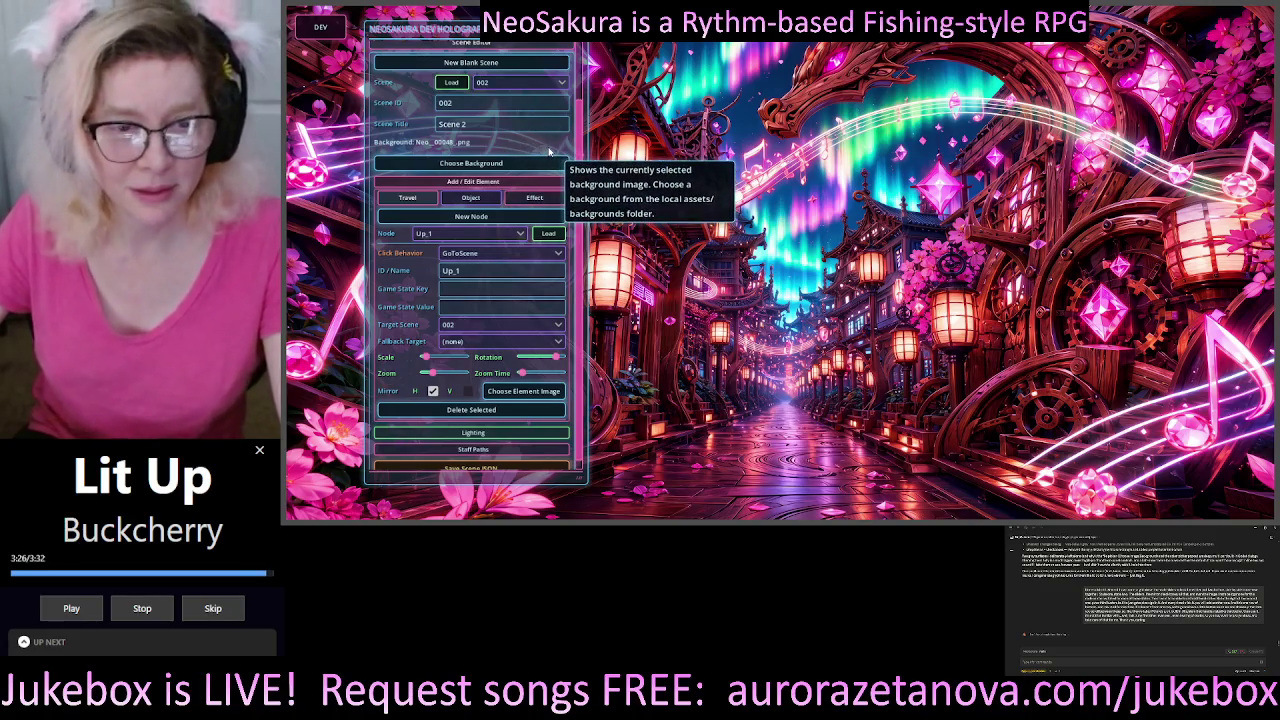
{"action": "scroll", "coordinate": [578, 146], "scroll_direction": "up", "scroll_amount": 3}
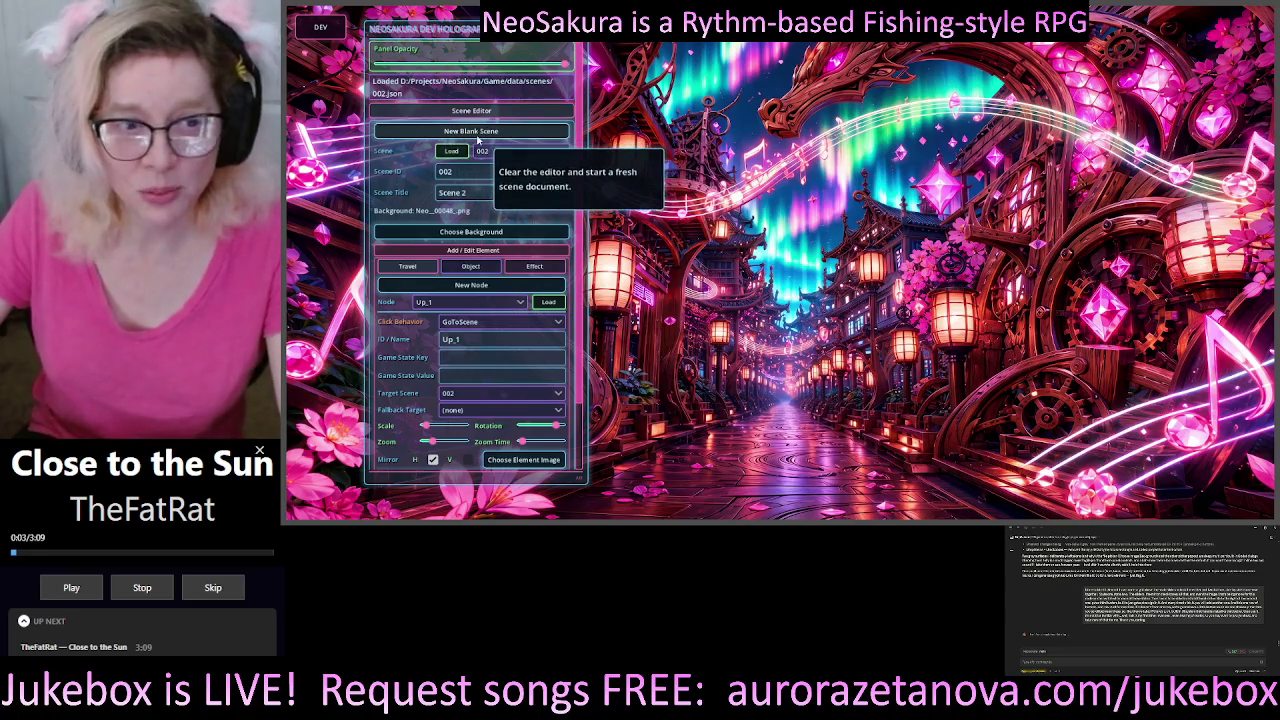
- Create blank scene dev_scene_001 'Developer Scene', cancelling the background image picker
{"action": "left_click", "coordinate": [481, 131]}
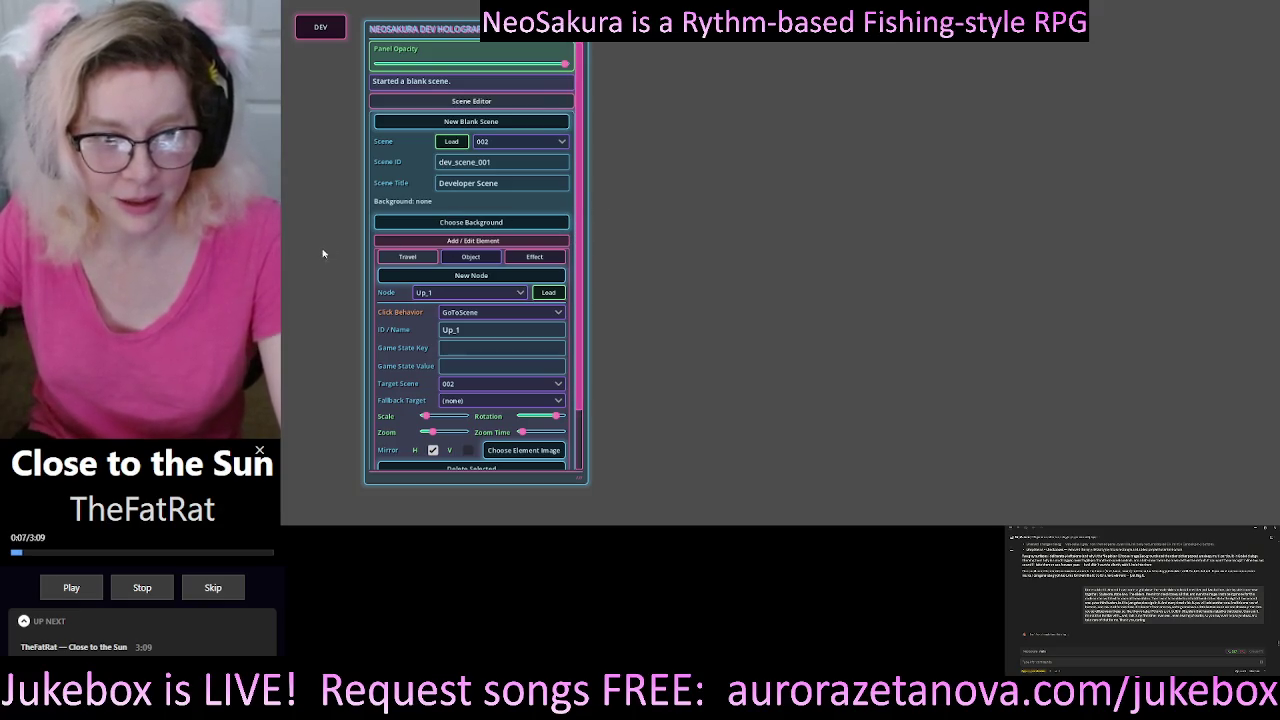
{"action": "left_click", "coordinate": [491, 225]}
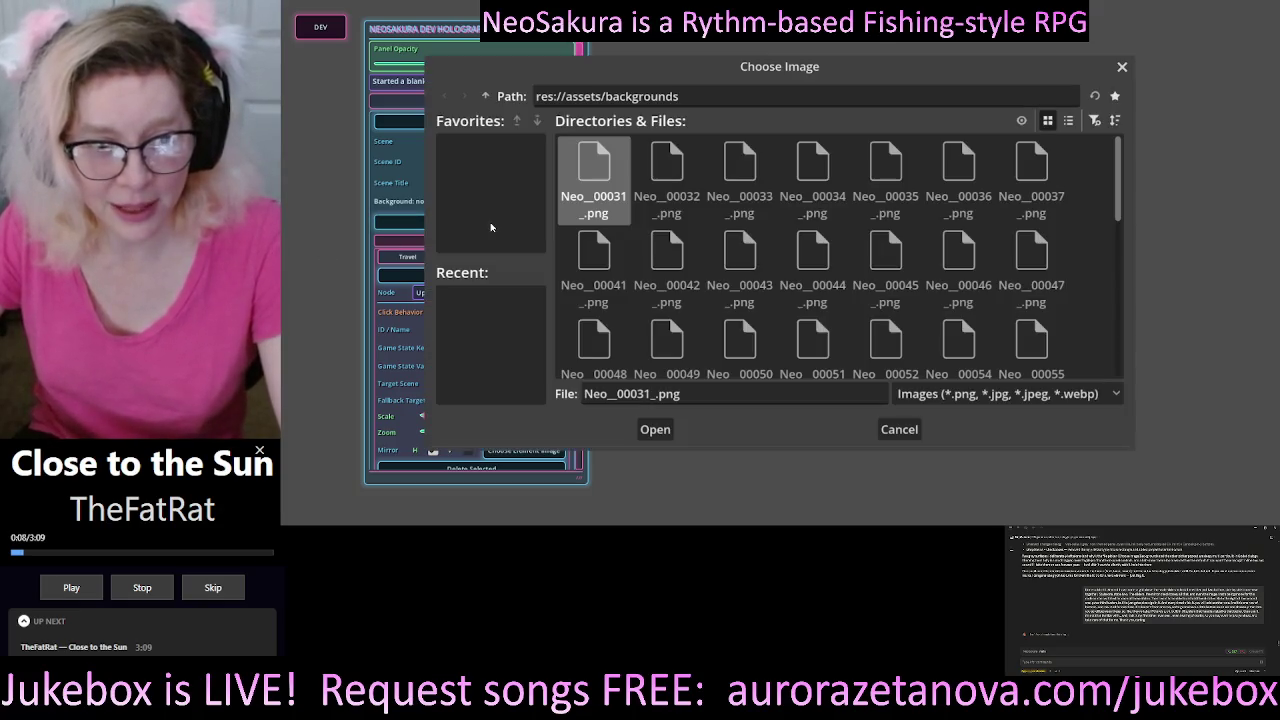
{"action": "left_click", "coordinate": [1122, 67]}
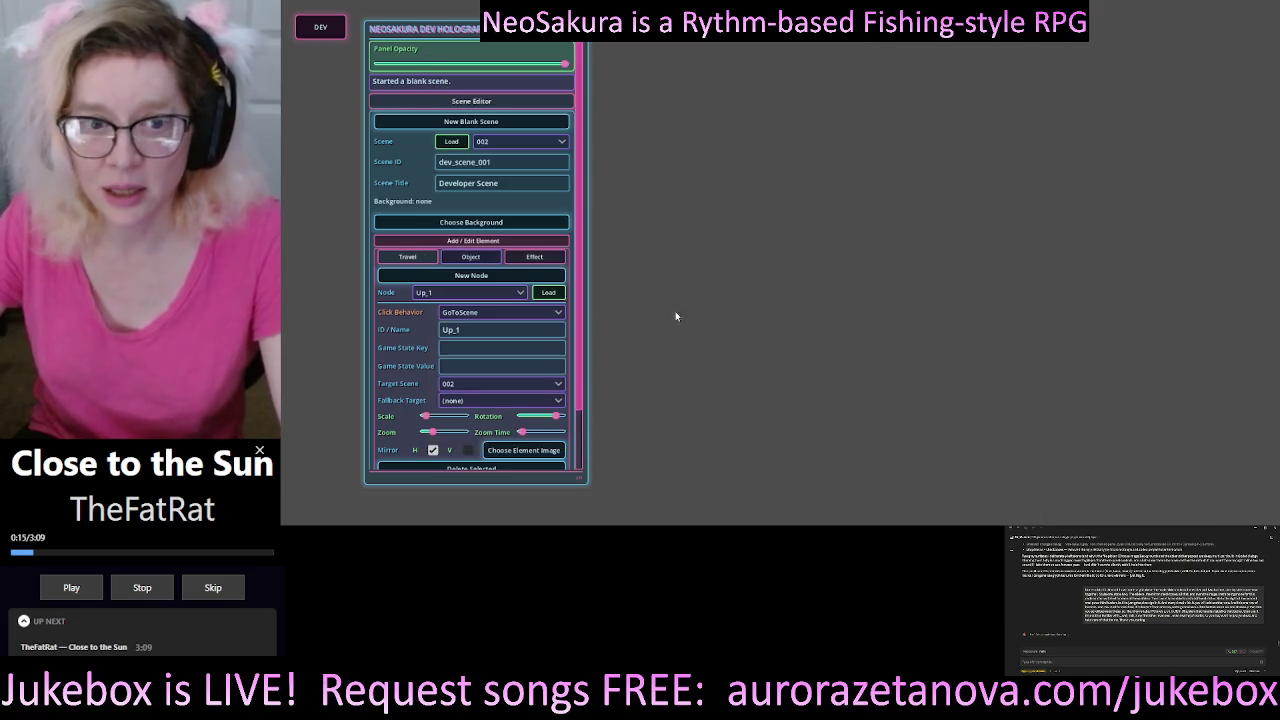
- Load scene 002 with its street background back into the Scene Editor
{"action": "left_click", "coordinate": [452, 142]}
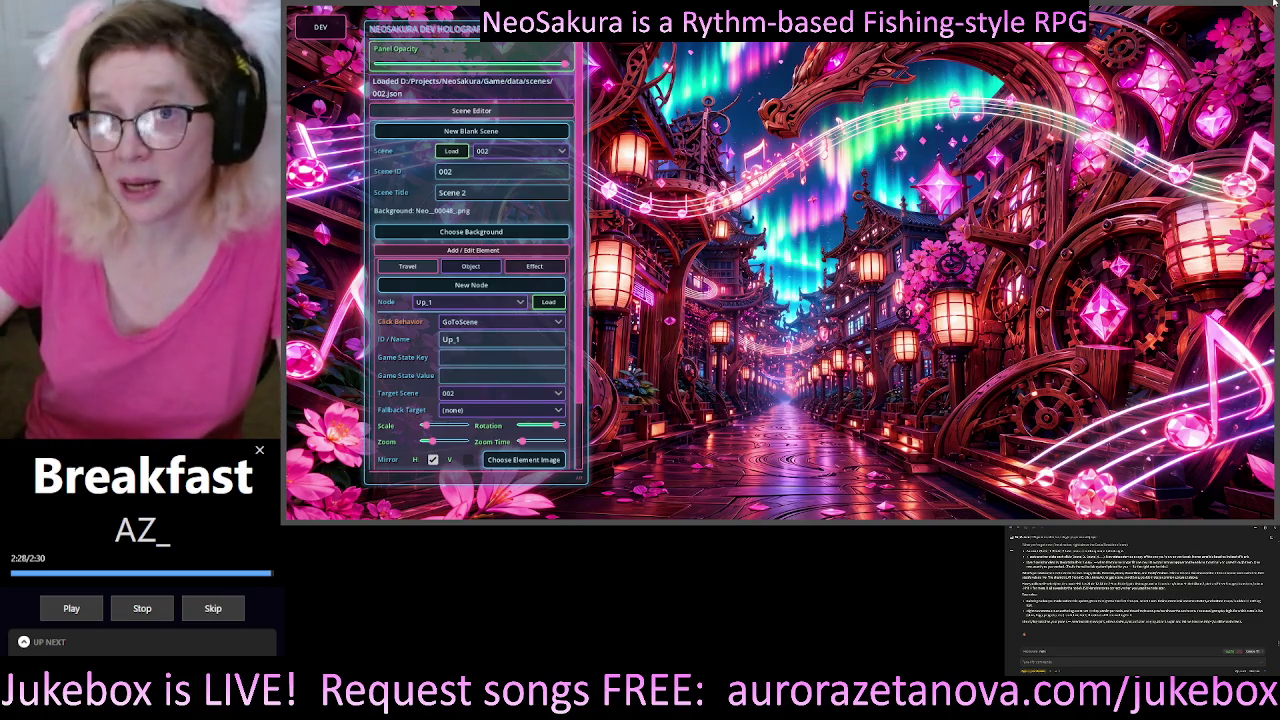
- Restart the game and load scene 001 with its staircase background in the dev holograph panel
{"action": "left_click", "coordinate": [1272, 6]}
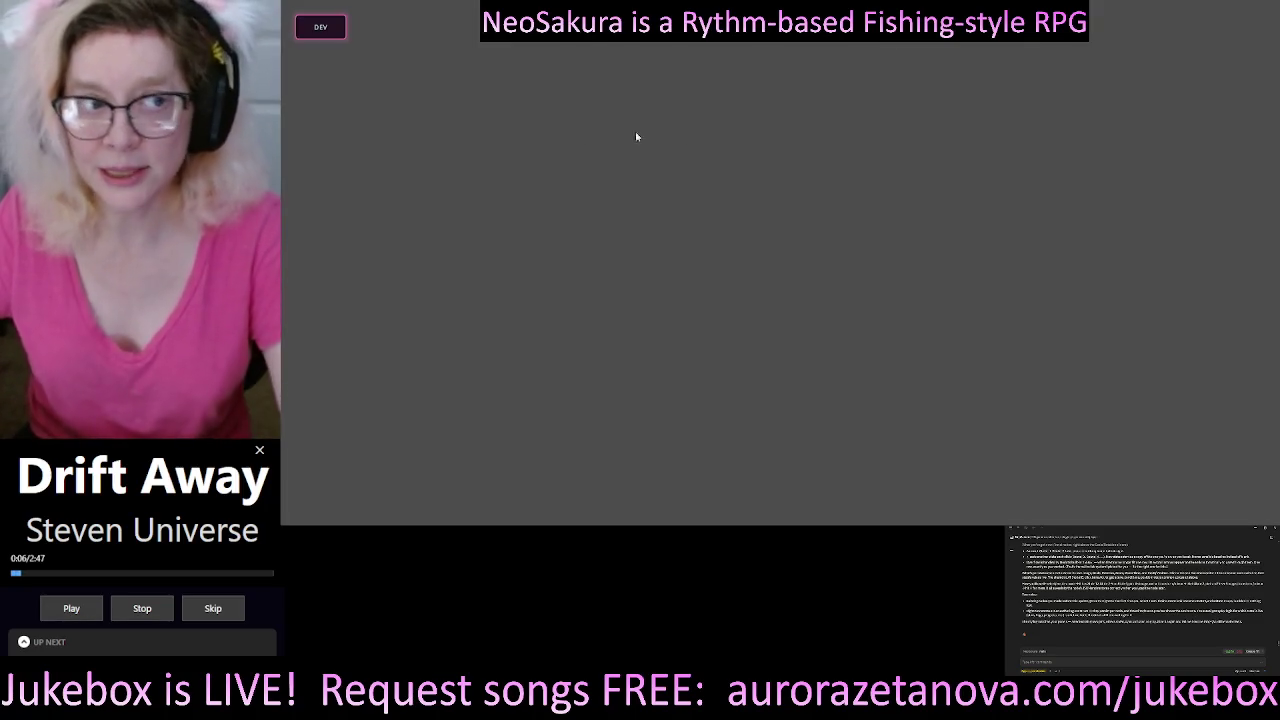
{"action": "left_click", "coordinate": [322, 27]}
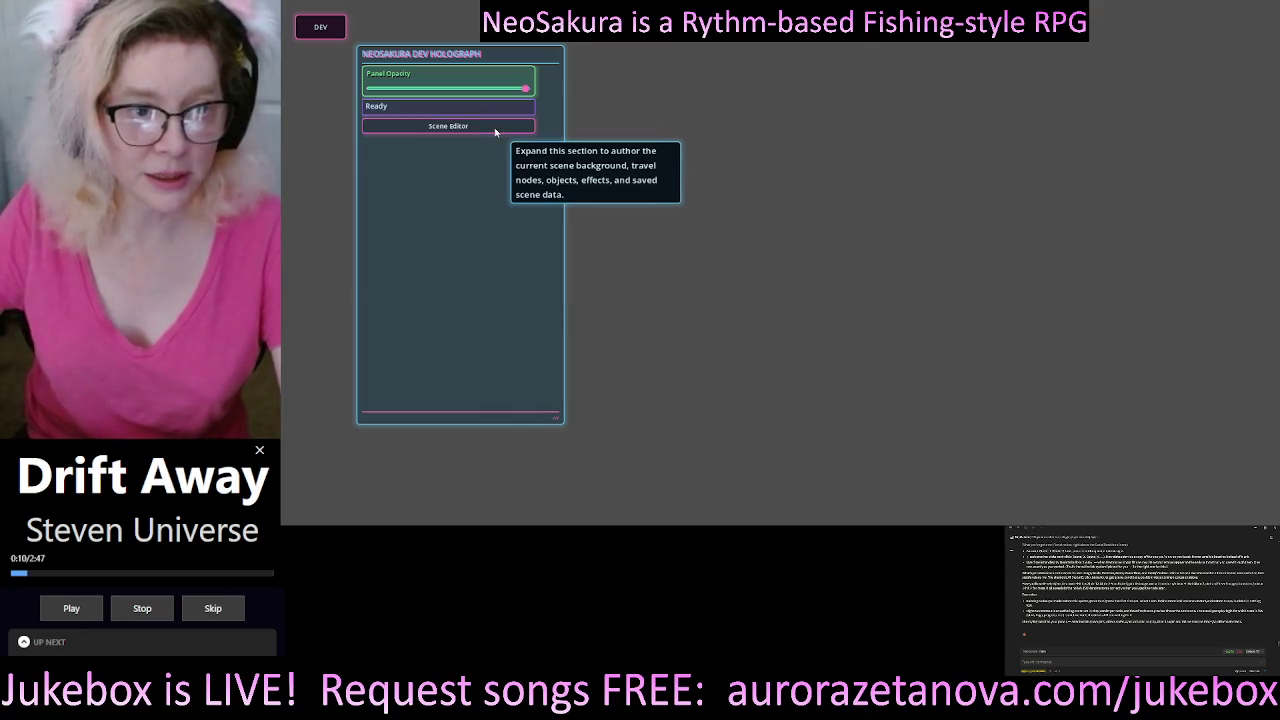
{"action": "left_click", "coordinate": [491, 127]}
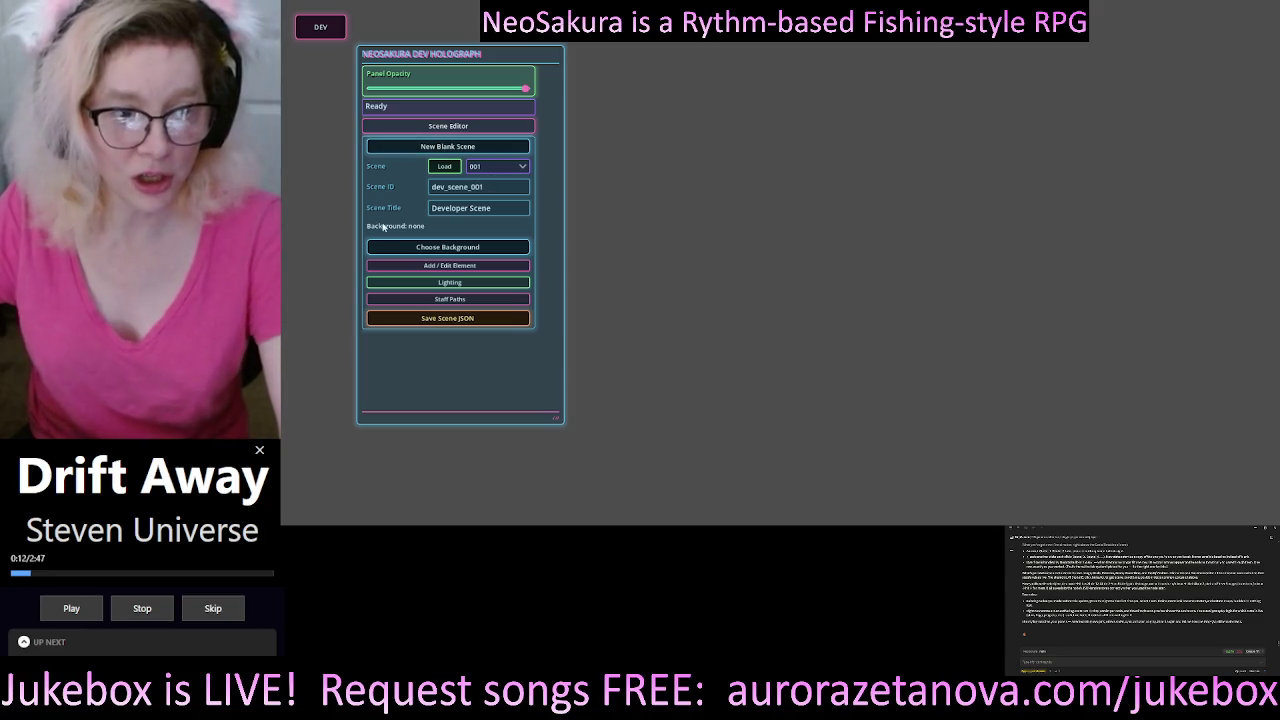
{"action": "left_click", "coordinate": [443, 166]}
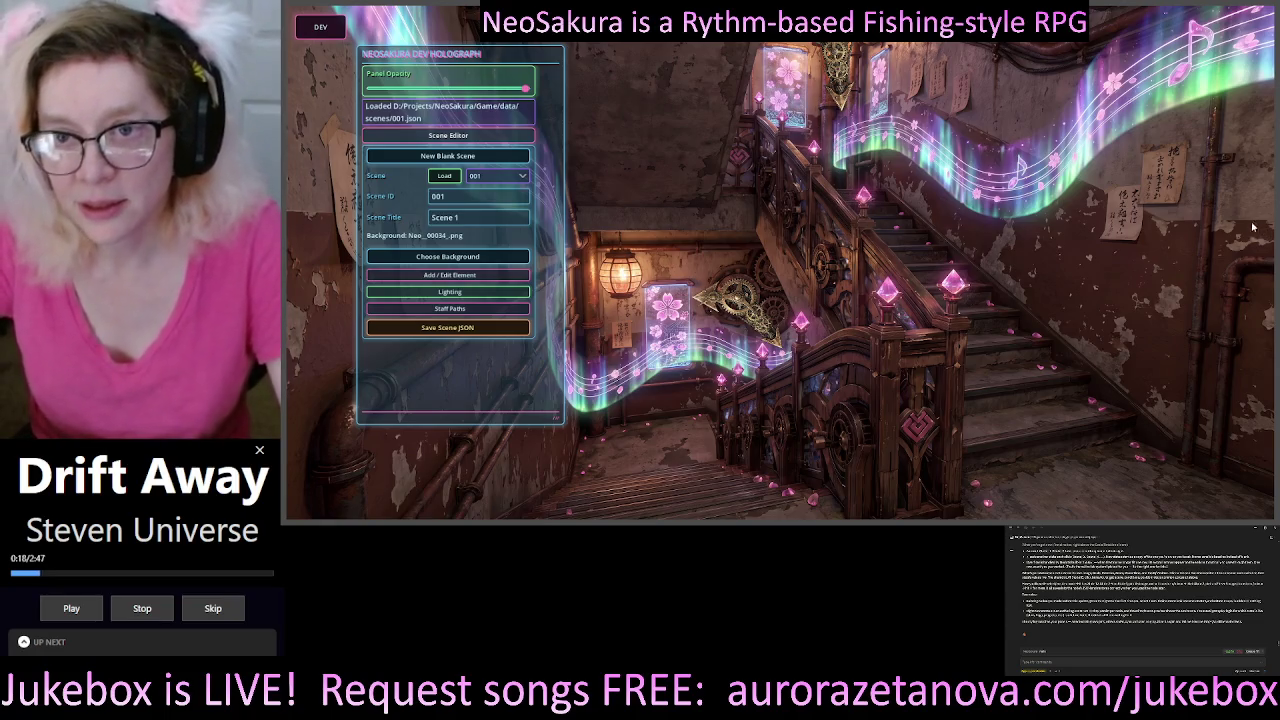
{"action": "left_click_drag", "start_coordinate": [540, 57], "coordinate": [480, 89]}
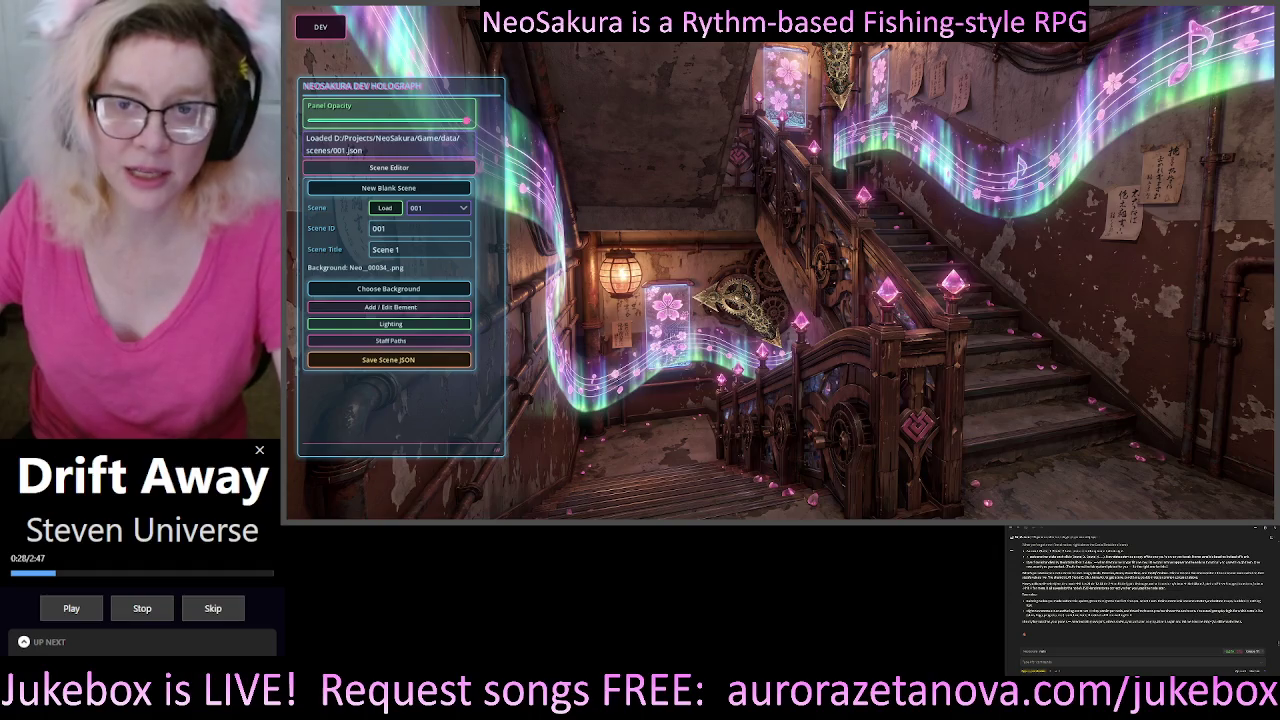
- Show node_003's element settings with GoToScene behaviour and two states, and widen the panel slightly
{"action": "left_click", "coordinate": [415, 307]}
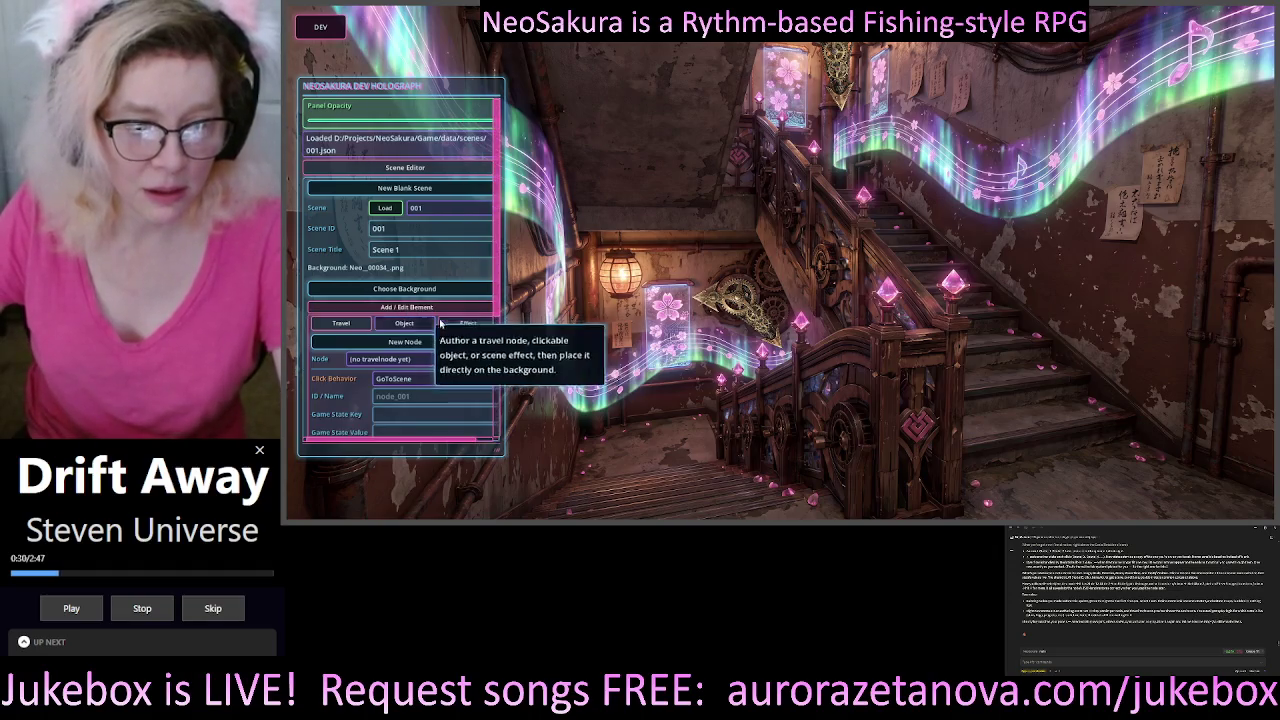
{"action": "scroll", "coordinate": [444, 387], "scroll_direction": "down", "scroll_amount": 2}
{"action": "scroll", "coordinate": [451, 345], "scroll_direction": "down", "scroll_amount": 2}
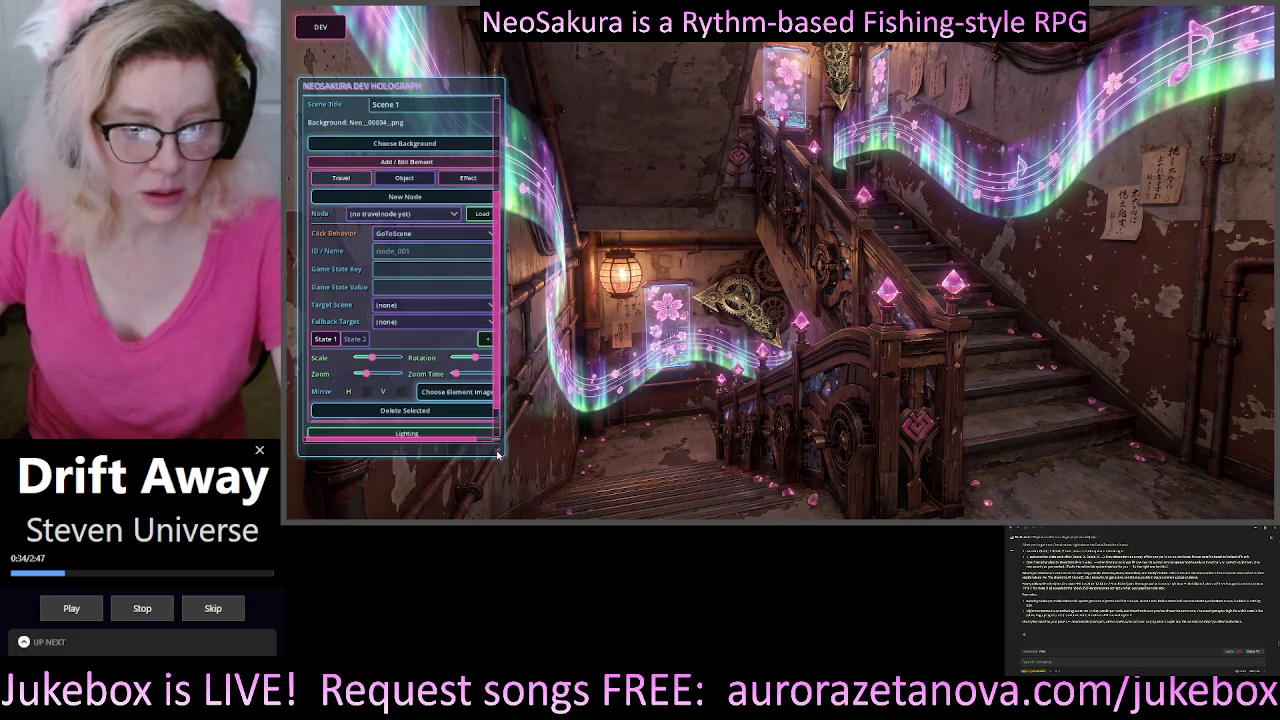
{"action": "mouse_move", "coordinate": [500, 455]}
{"action": "left_mouse_down"}
{"action": "mouse_move", "coordinate": [531, 460]}
{"action": "mouse_move", "coordinate": [521, 491]}
{"action": "left_mouse_up"}
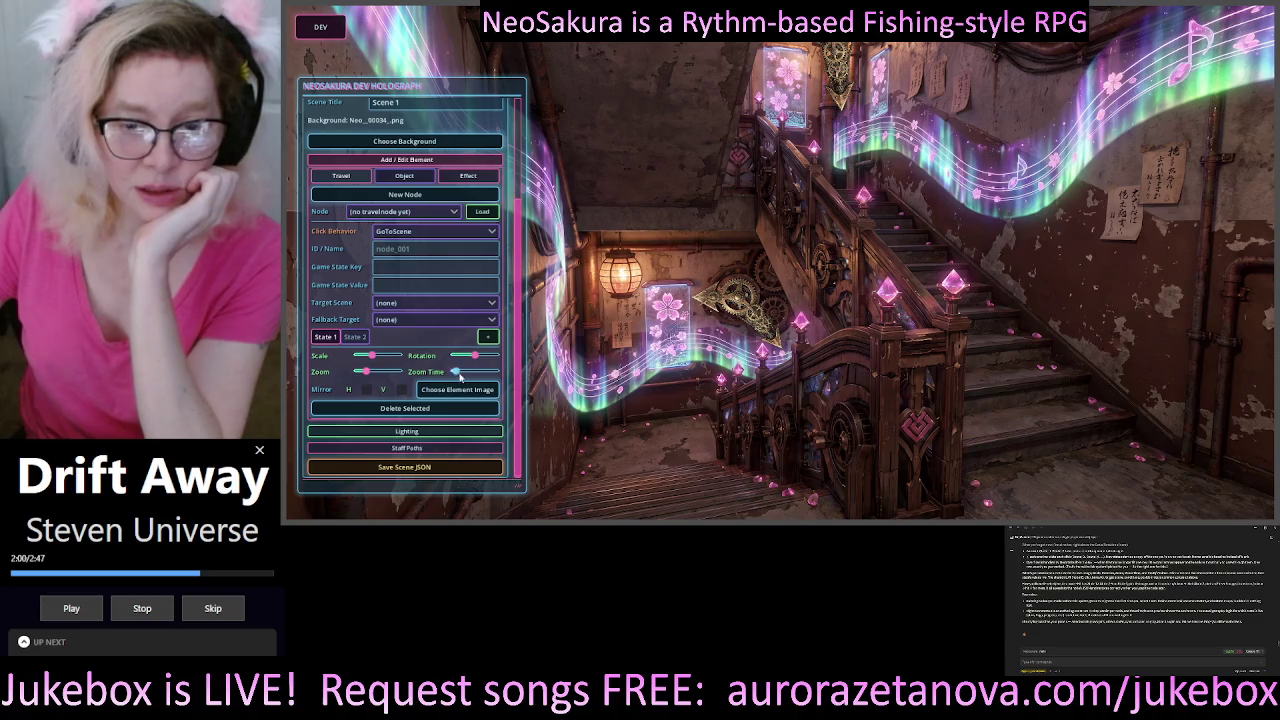
- Slightly enlarge the State 2 scale, return to State 1, and create node_002
{"action": "left_click", "coordinate": [356, 337]}
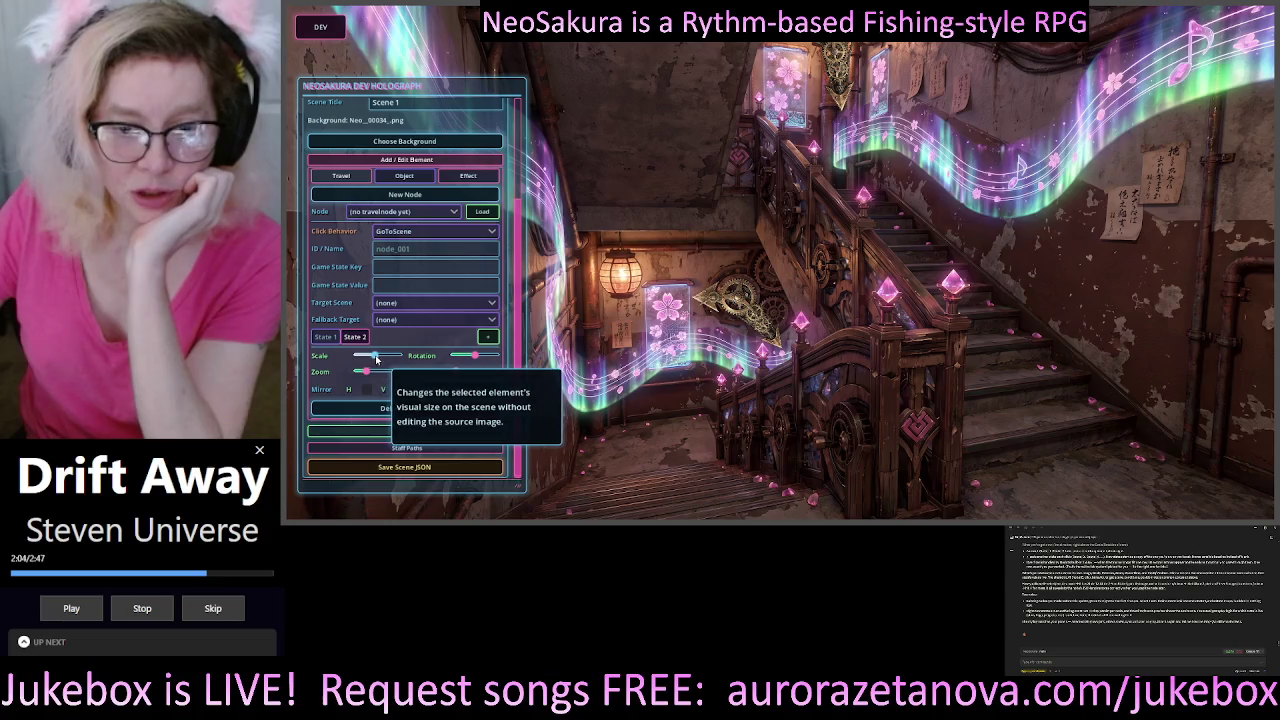
{"action": "left_click_drag", "start_coordinate": [373, 359], "coordinate": [380, 361]}
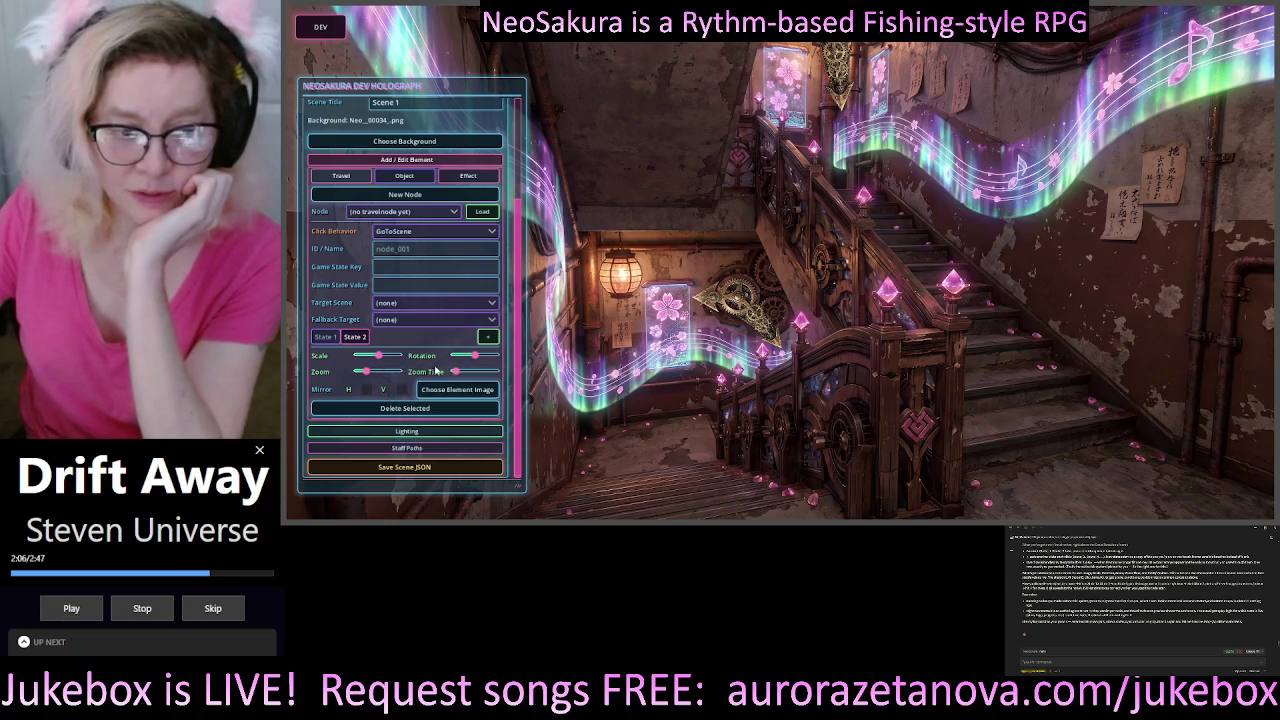
{"action": "left_click", "coordinate": [326, 337]}
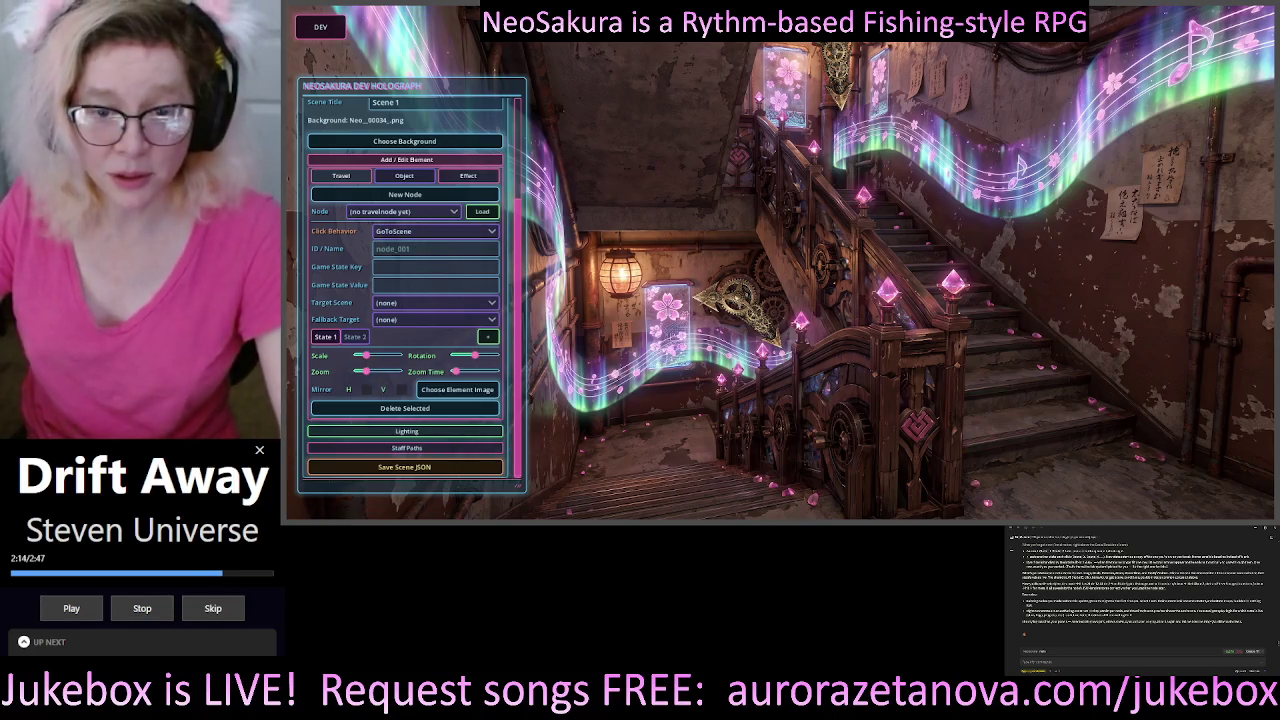
{"action": "left_click", "coordinate": [405, 194]}
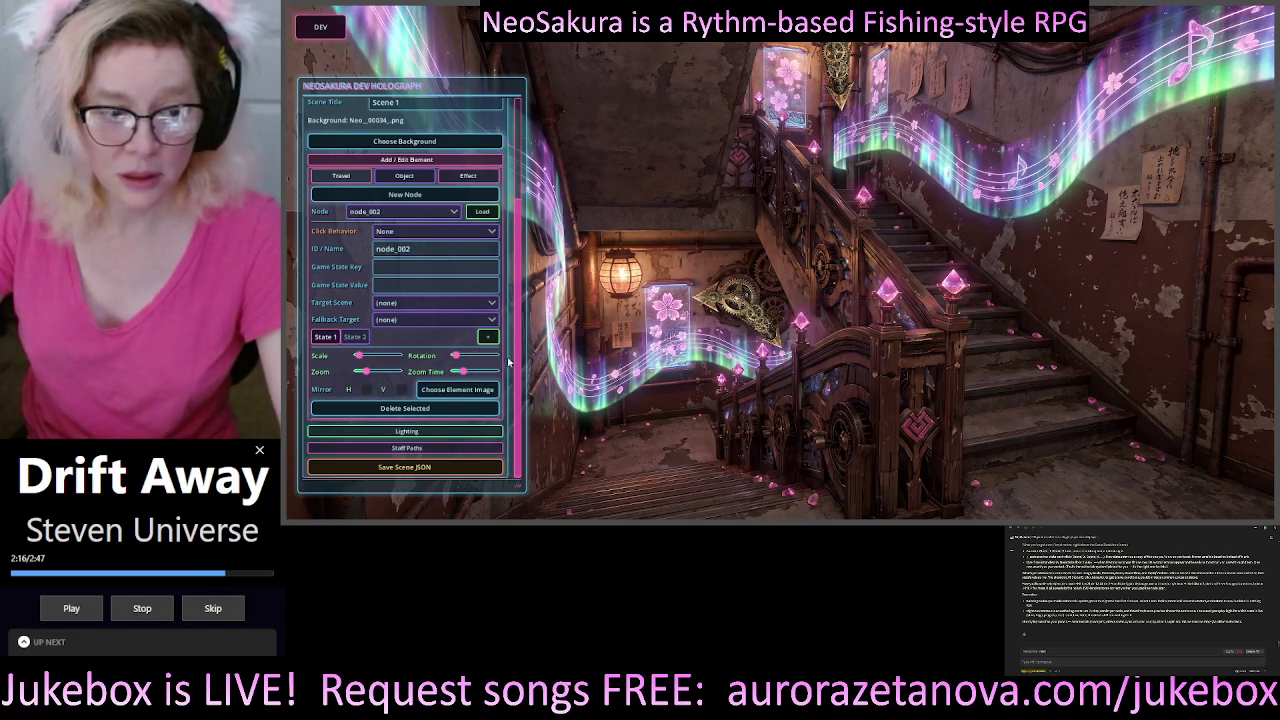
- Switch node_002 back and forth between State 1 and State 2 to compare the gear, ending on State 2
{"action": "left_click", "coordinate": [355, 338]}
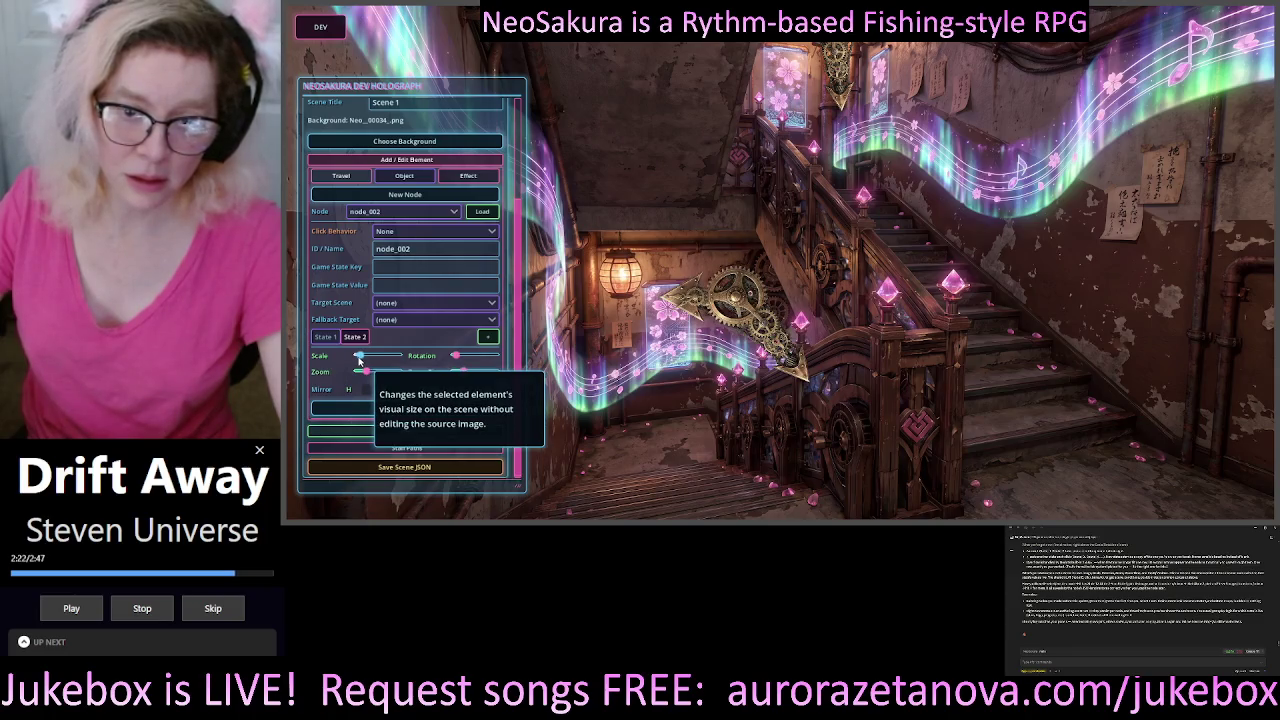
{"action": "left_click", "coordinate": [325, 337]}
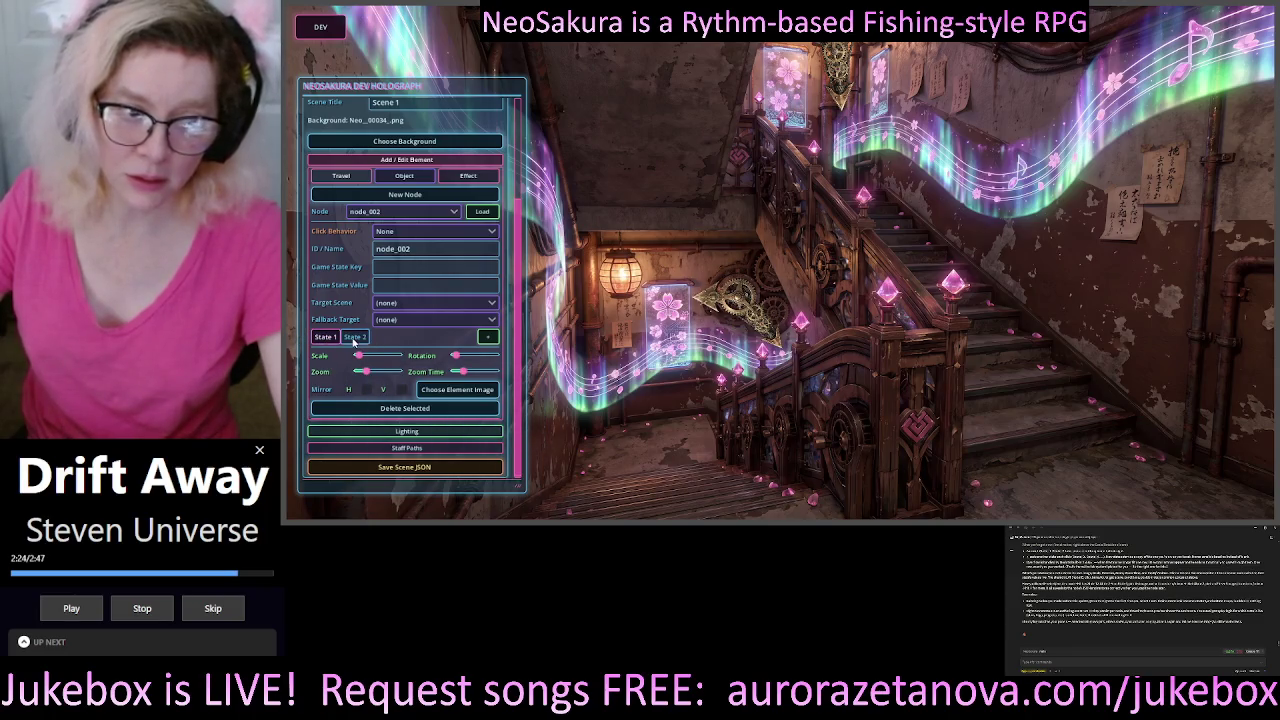
{"action": "left_click", "coordinate": [355, 338]}
{"action": "left_click", "coordinate": [325, 337]}
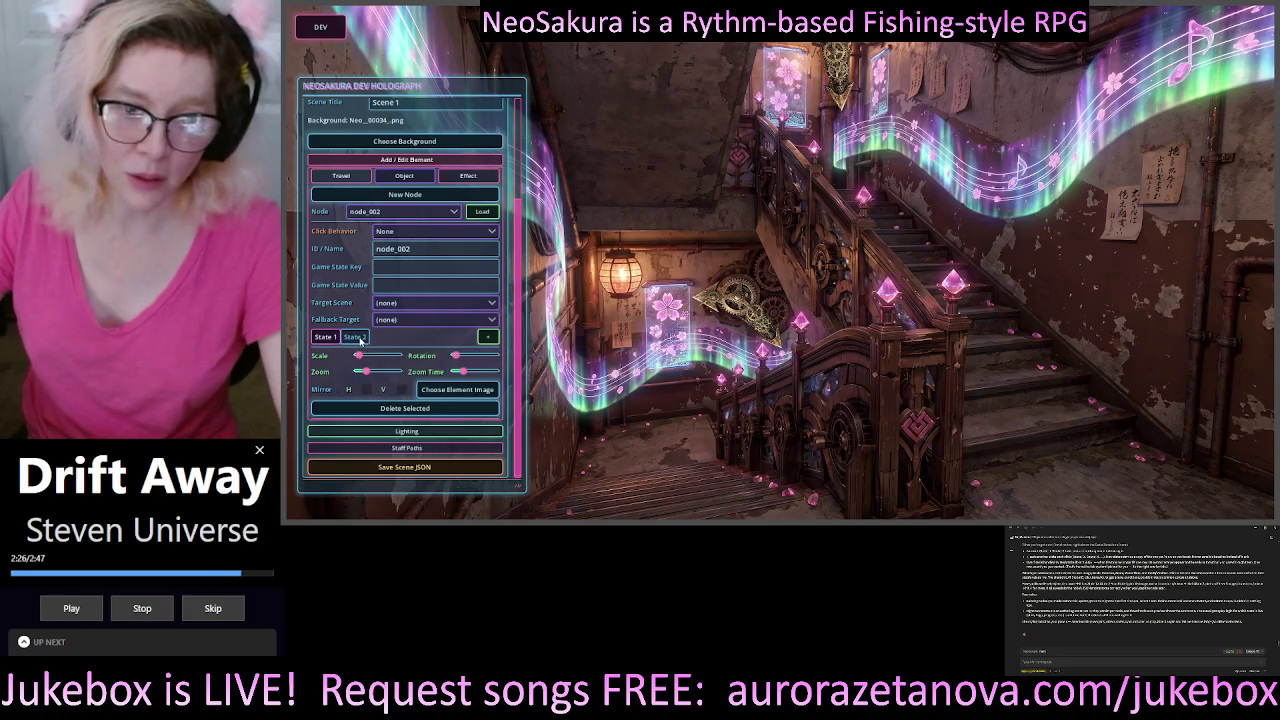
{"action": "left_click", "coordinate": [360, 340]}
{"action": "left_click", "coordinate": [335, 338]}
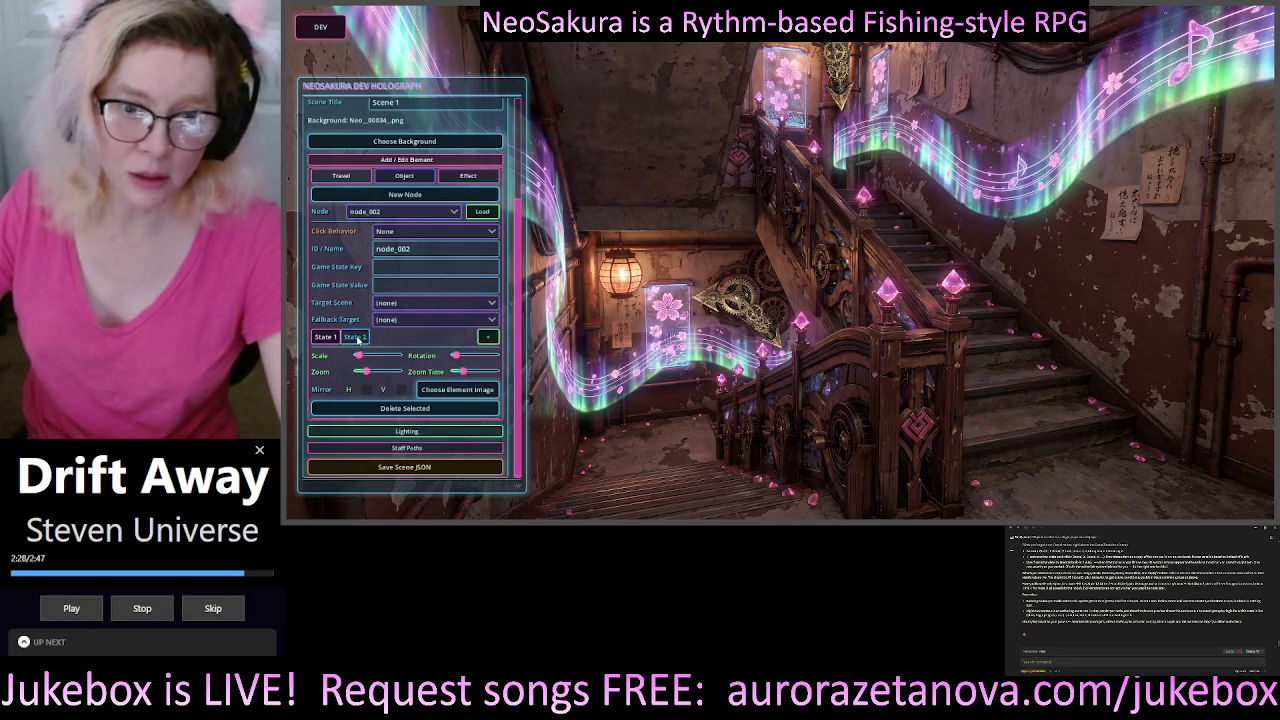
{"action": "left_click", "coordinate": [360, 339]}
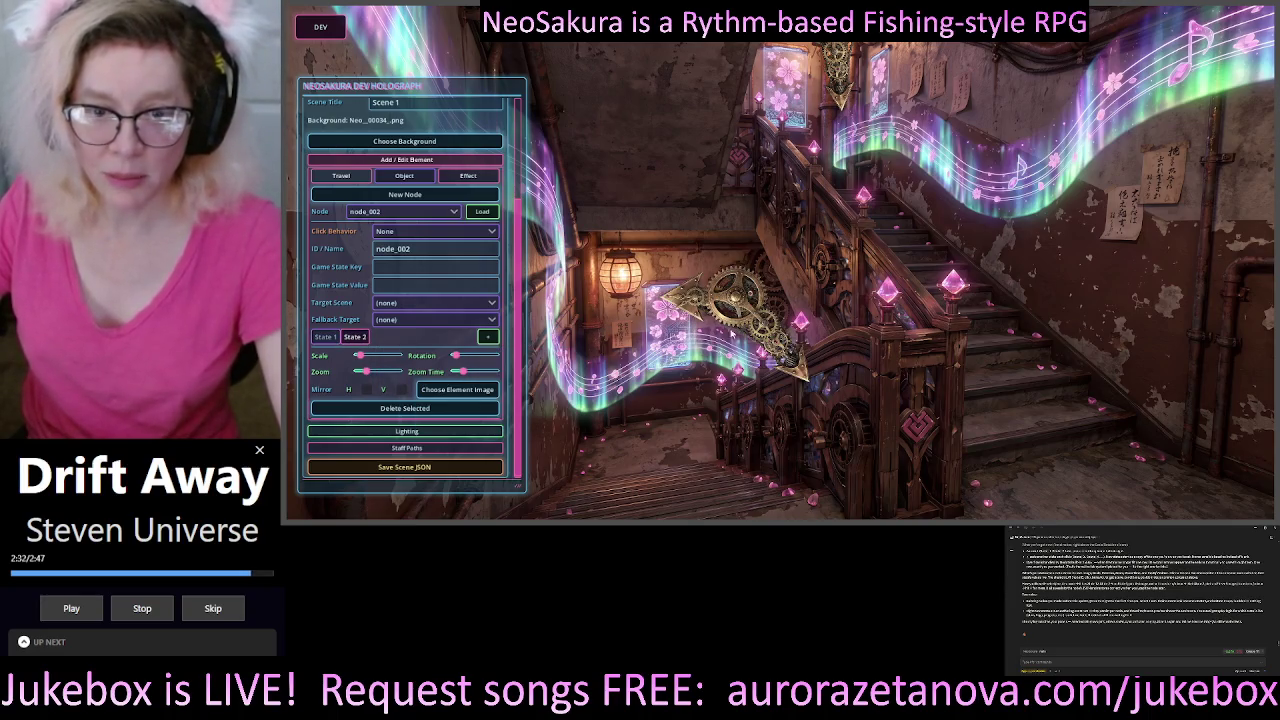
{"action": "left_click", "coordinate": [328, 338]}
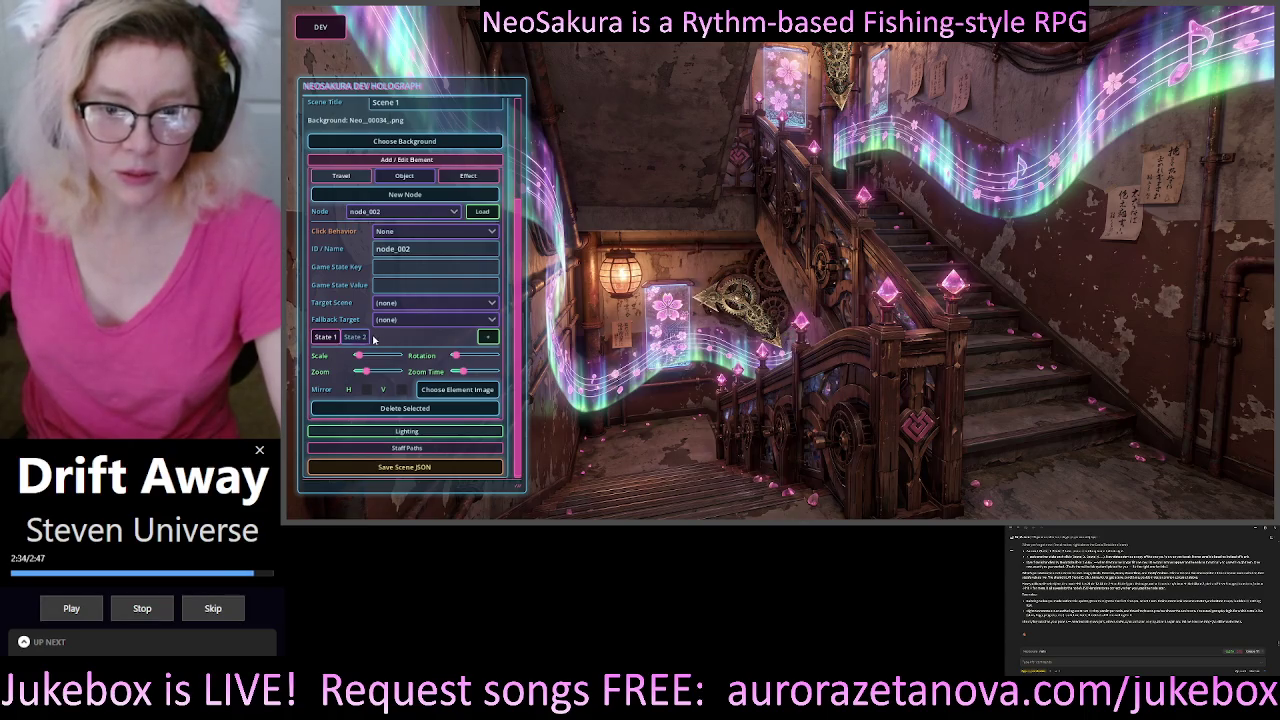
{"action": "left_click", "coordinate": [357, 339]}
{"action": "left_click", "coordinate": [327, 341]}
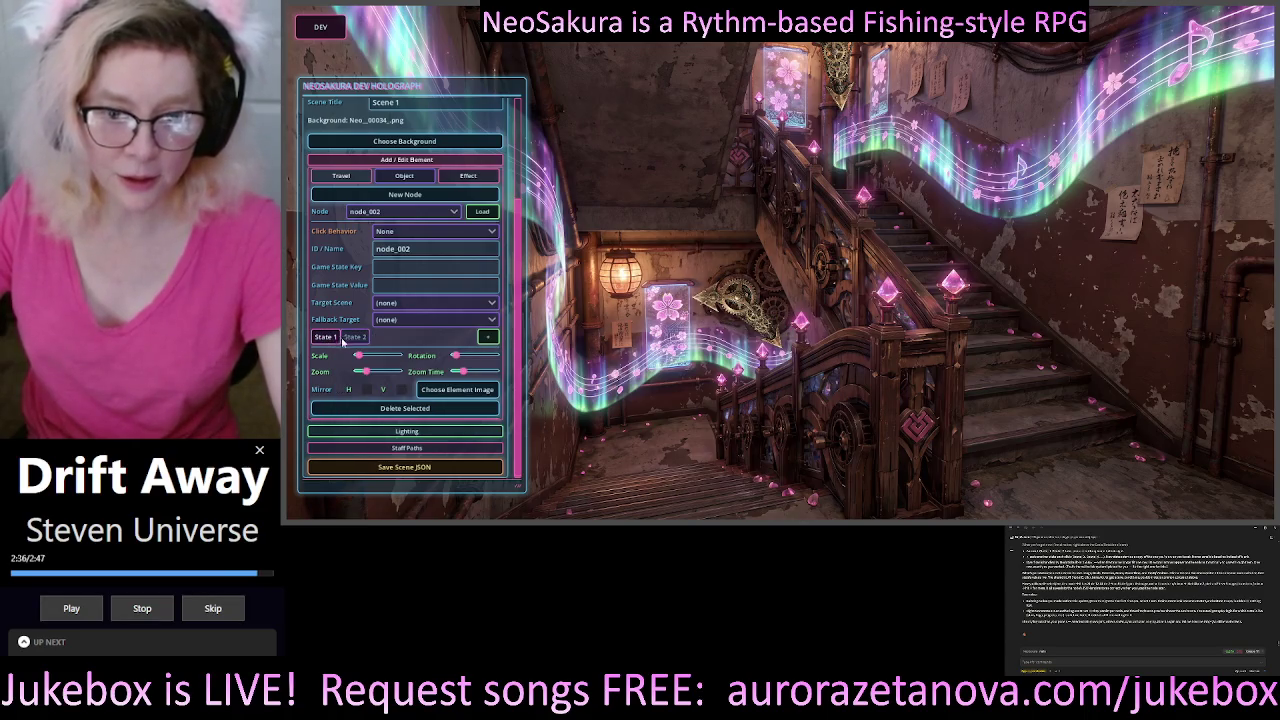
{"action": "left_click", "coordinate": [355, 338]}
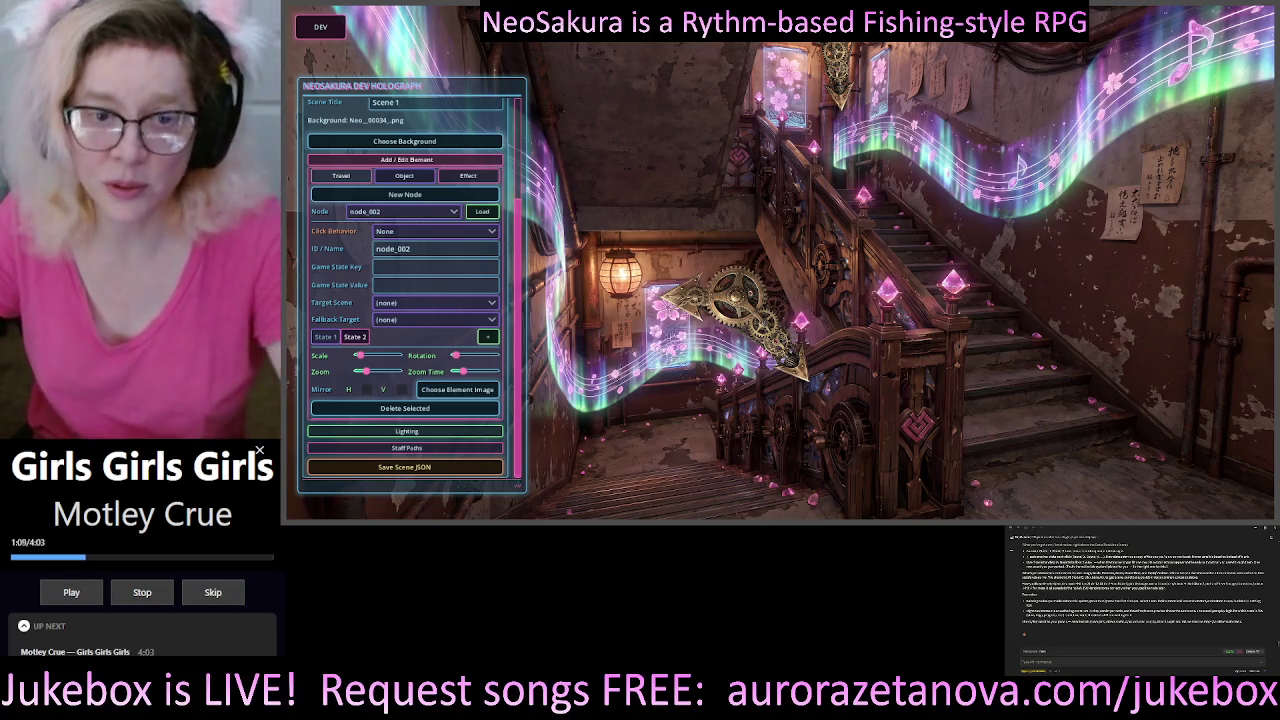
{"action": "type", "text": "textline"}
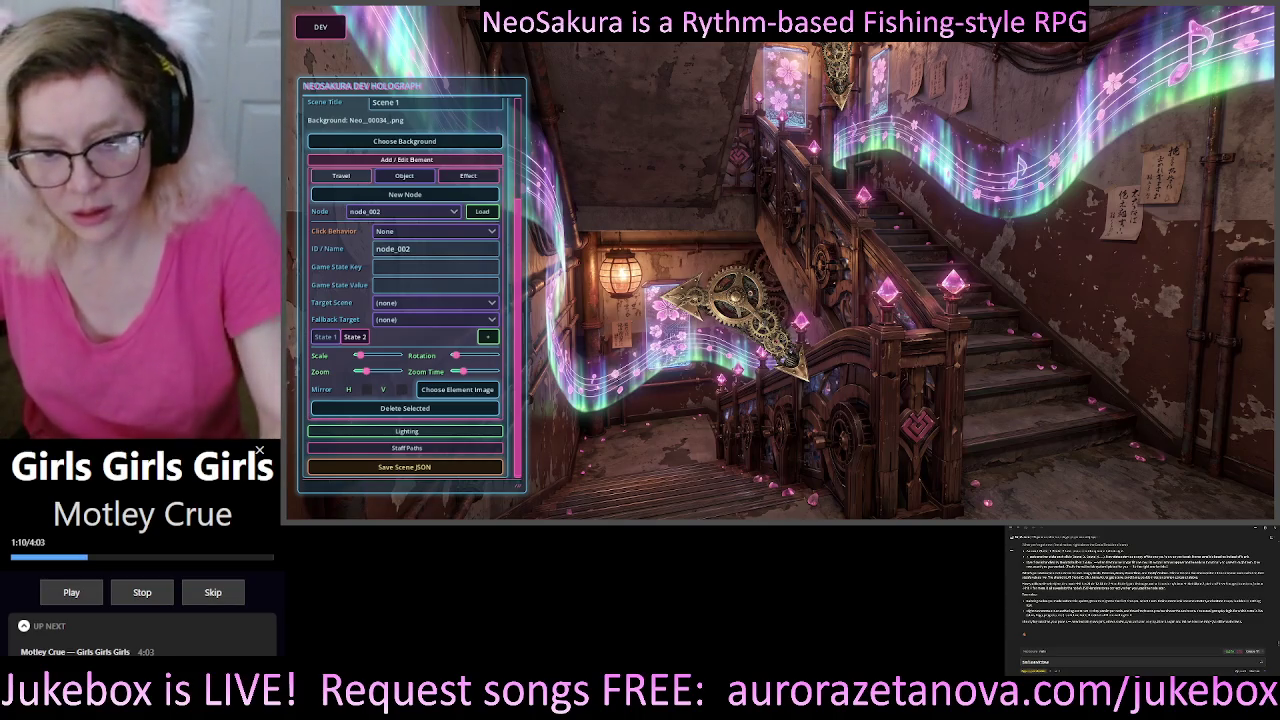
{"action": "type", "text": "the"}
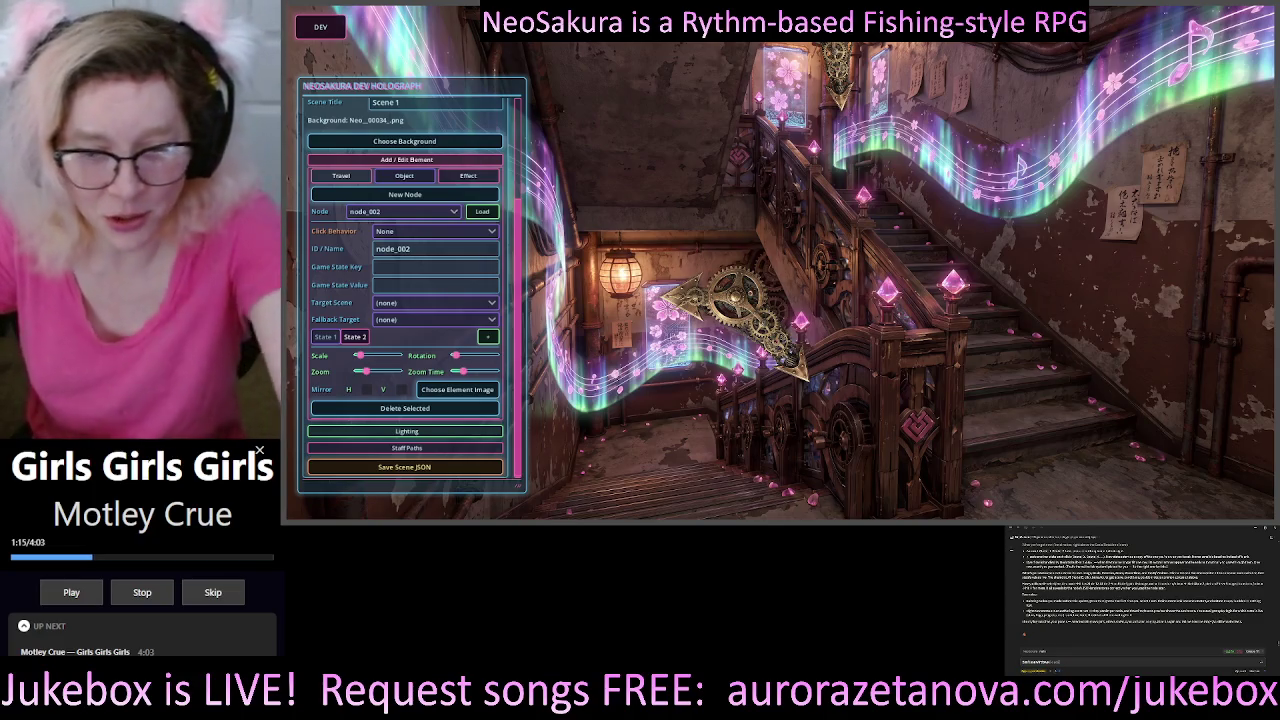
{"action": "type", "text": "and"}
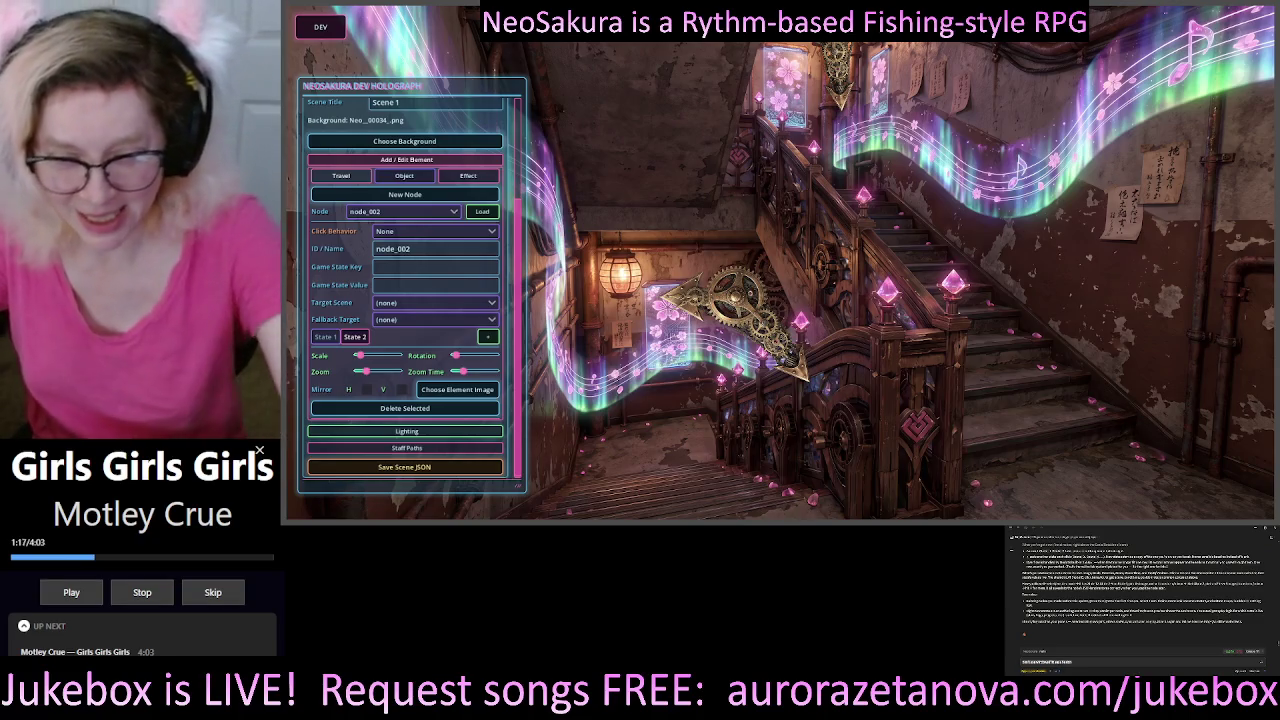
{"action": "key", "text": "Return"}
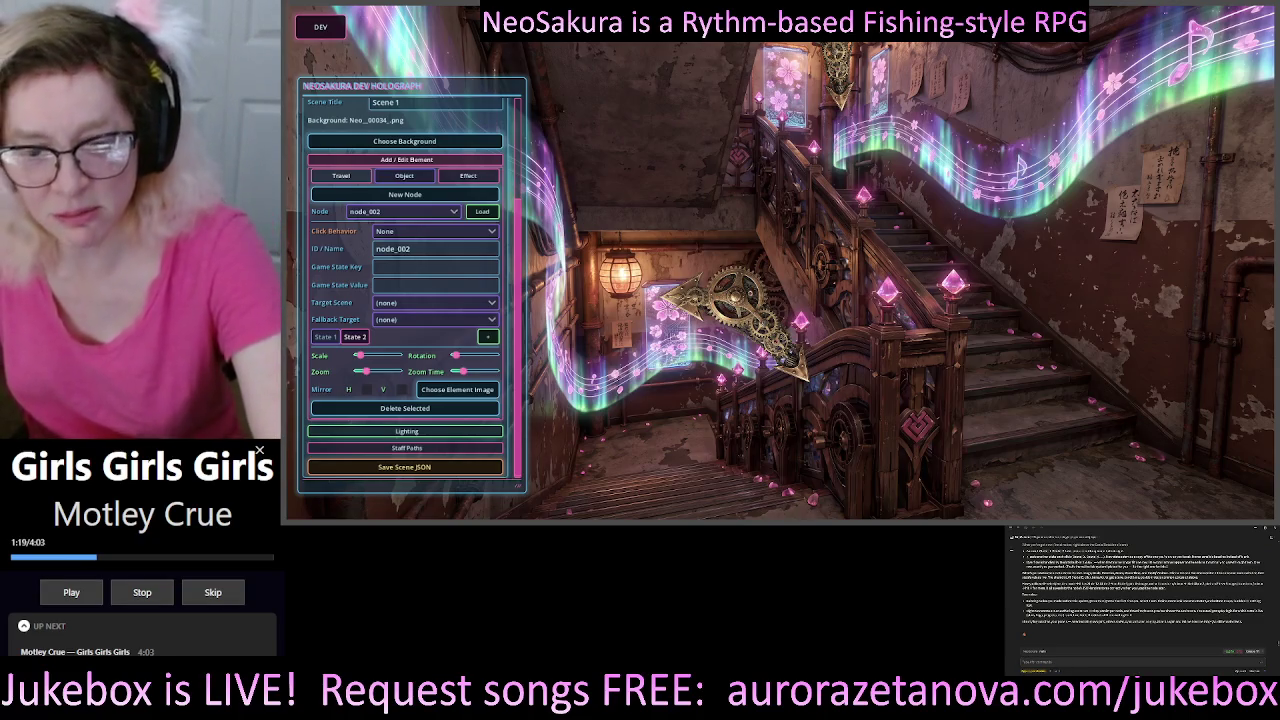
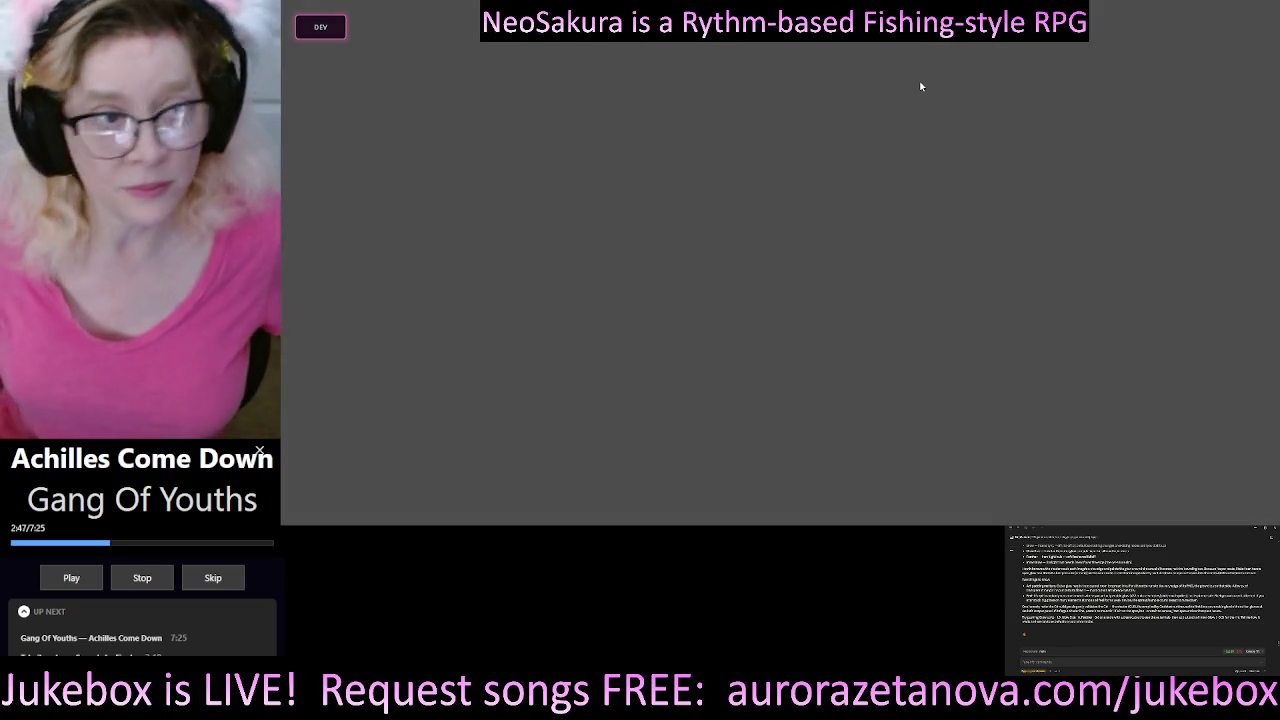
- Load scene 001 with its ornate staircase background in the Scene Editor and expand Add / Edit Element
{"action": "left_click", "coordinate": [320, 27]}
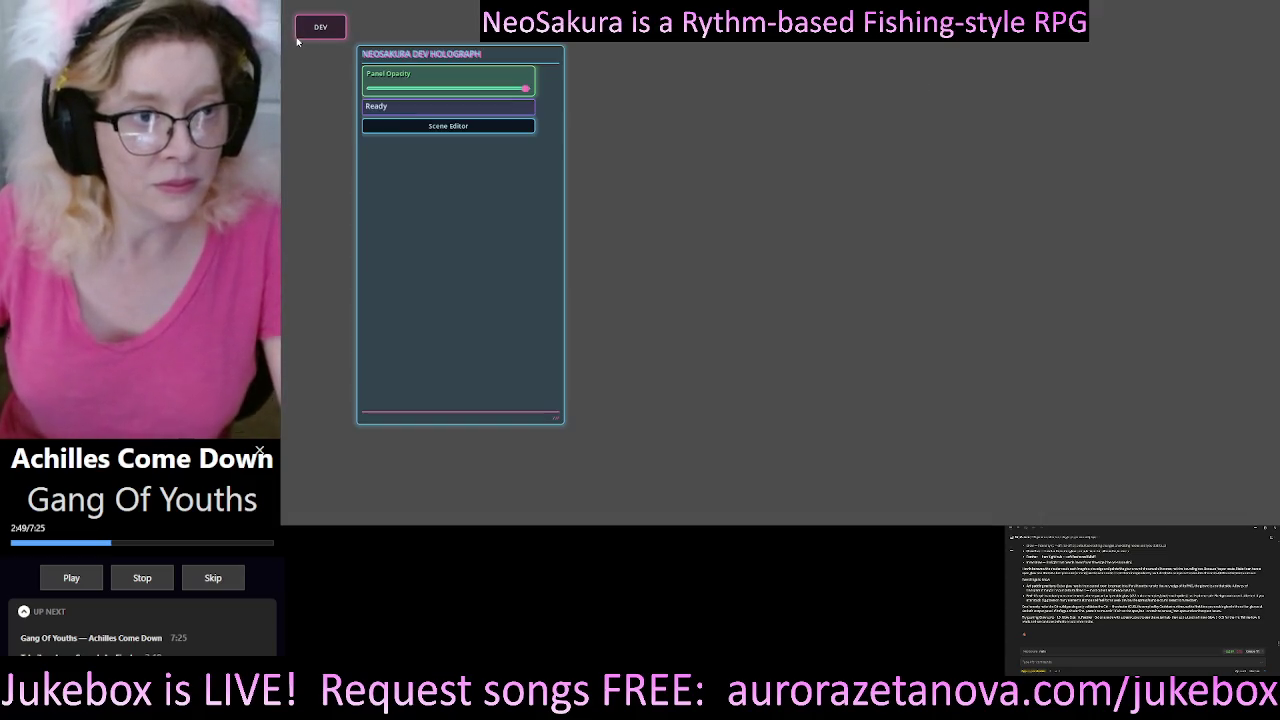
{"action": "left_click", "coordinate": [448, 126]}
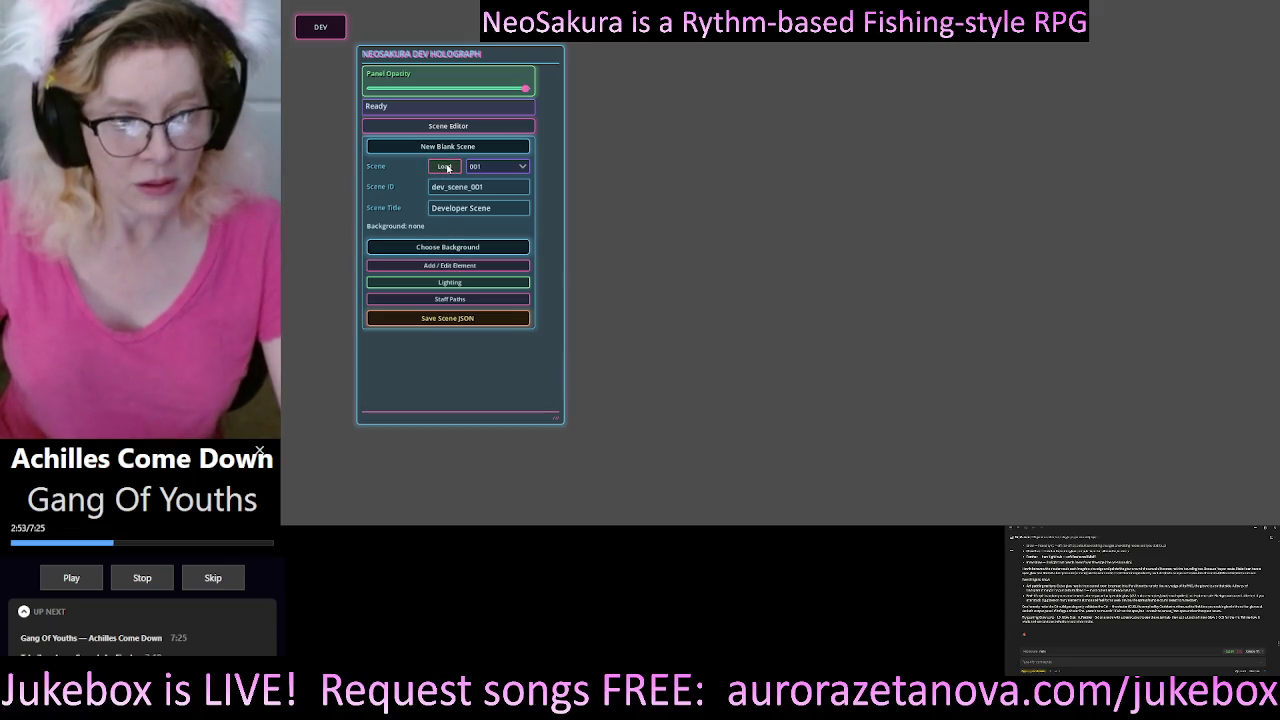
{"action": "left_click", "coordinate": [444, 166]}
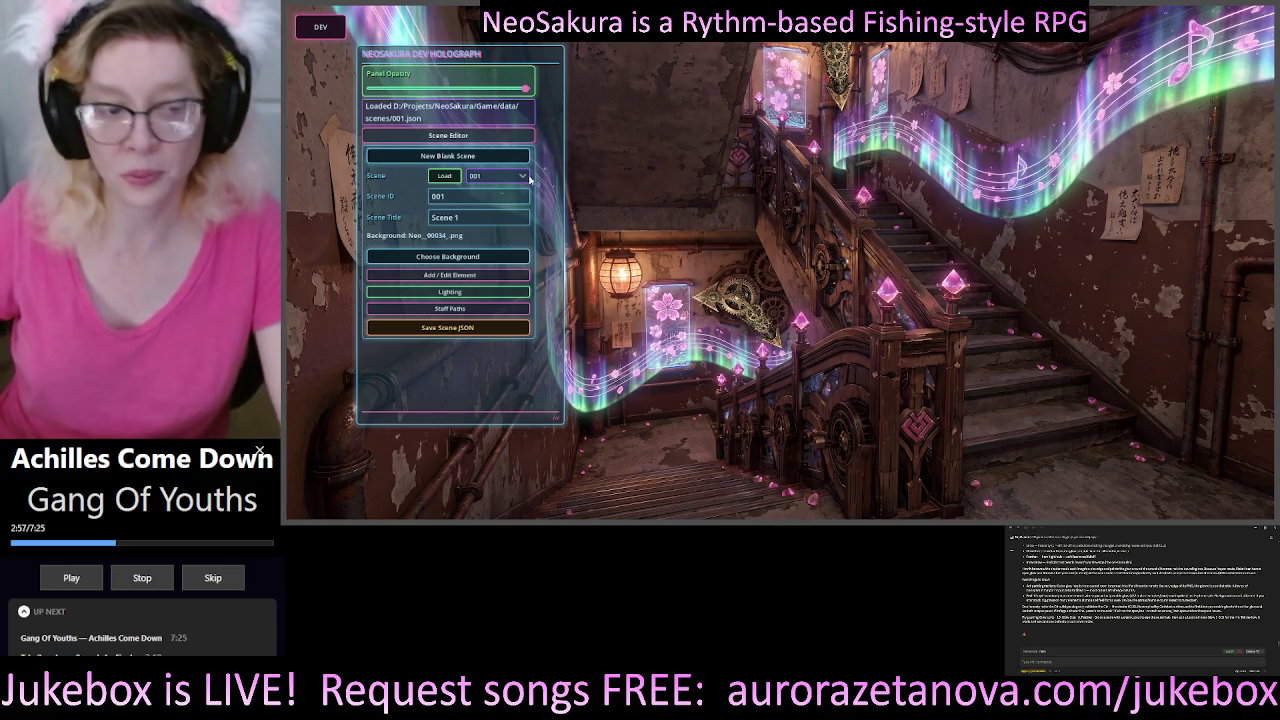
{"action": "left_click", "coordinate": [452, 283]}
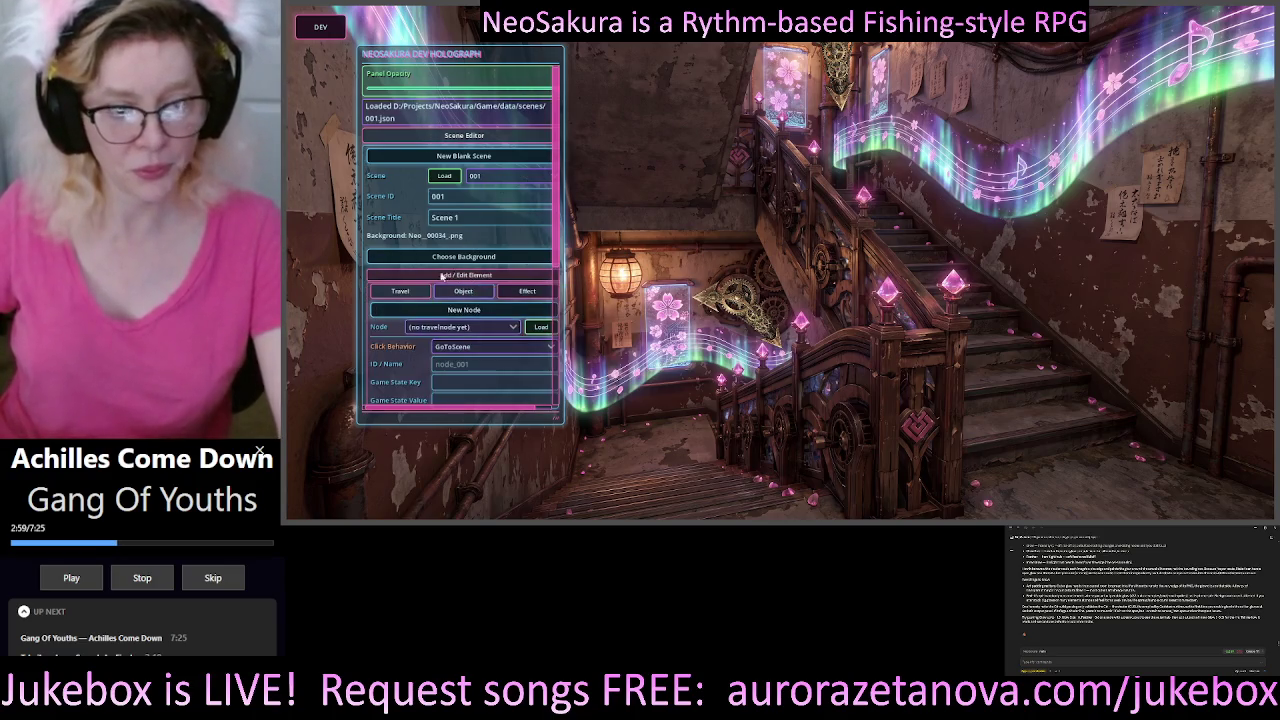
- Create node_002 in scene 001 and enlarge the editor panel so its State 1 settings show
{"action": "scroll", "coordinate": [432, 252], "scroll_direction": "down", "scroll_amount": 3}
{"action": "left_click", "coordinate": [463, 140]}
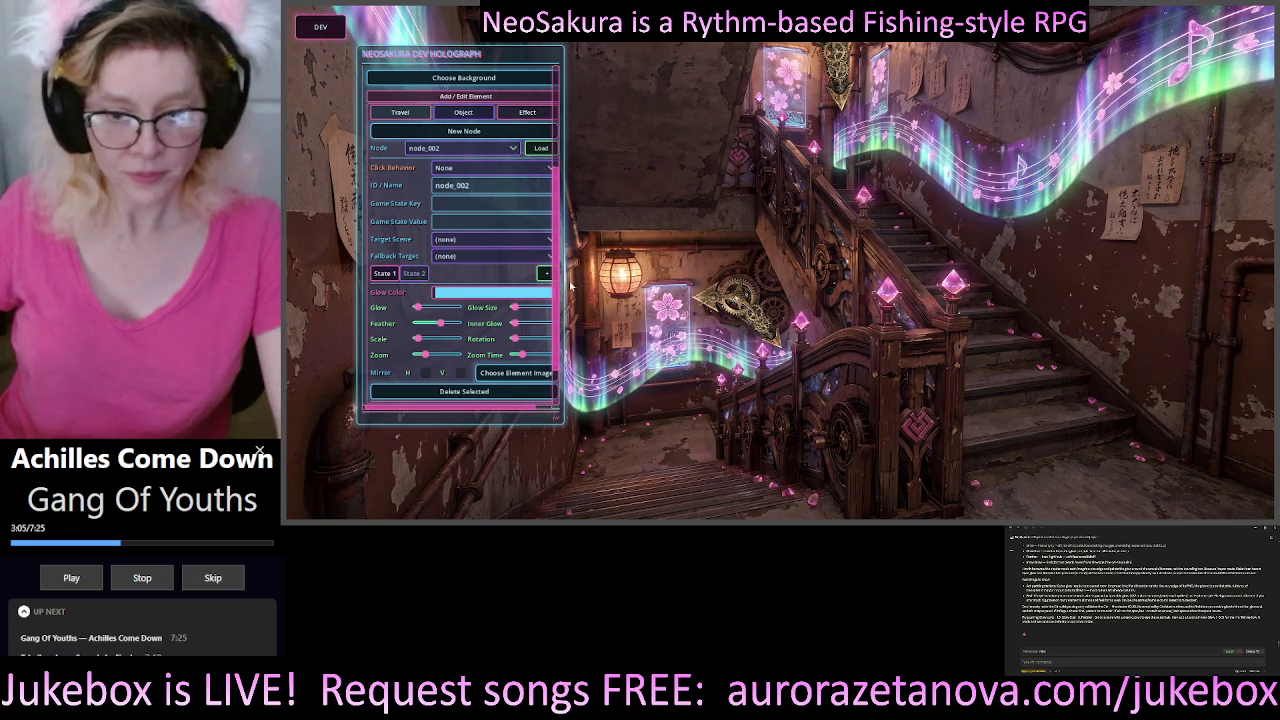
{"action": "scroll", "coordinate": [539, 418], "scroll_direction": "right", "scroll_amount": 1}
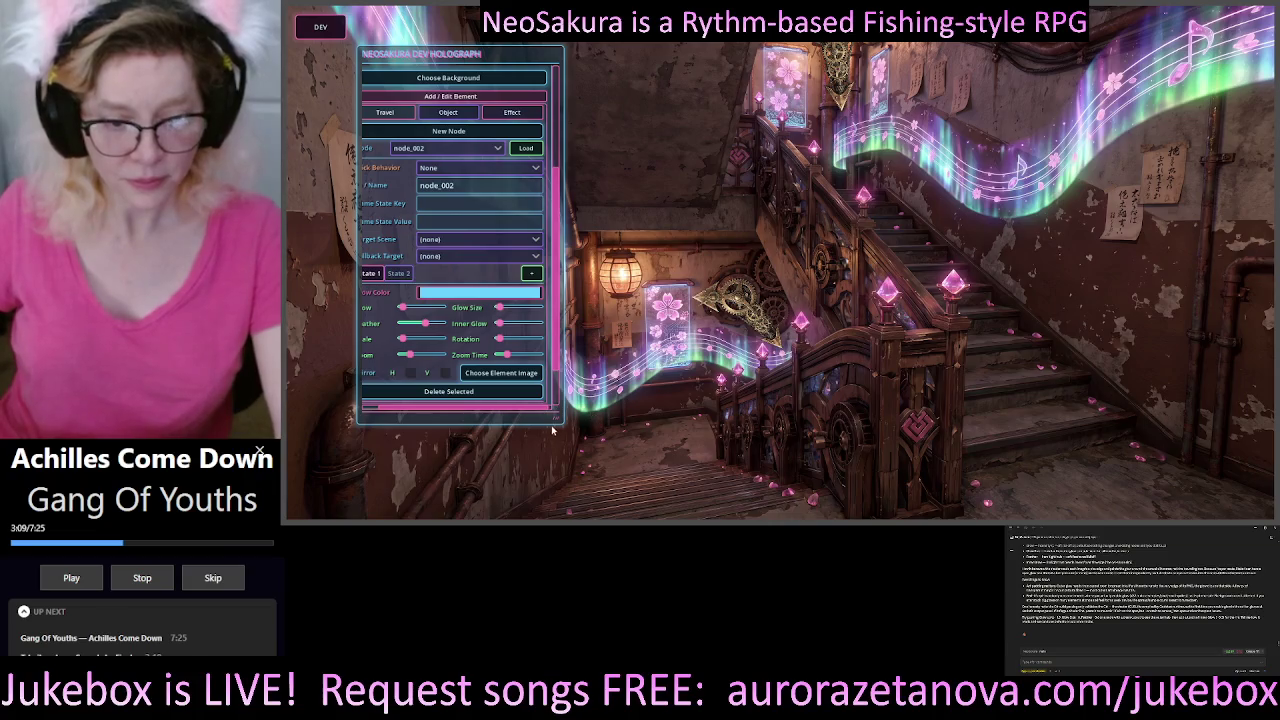
{"action": "left_click_drag", "start_coordinate": [557, 423], "coordinate": [587, 445]}
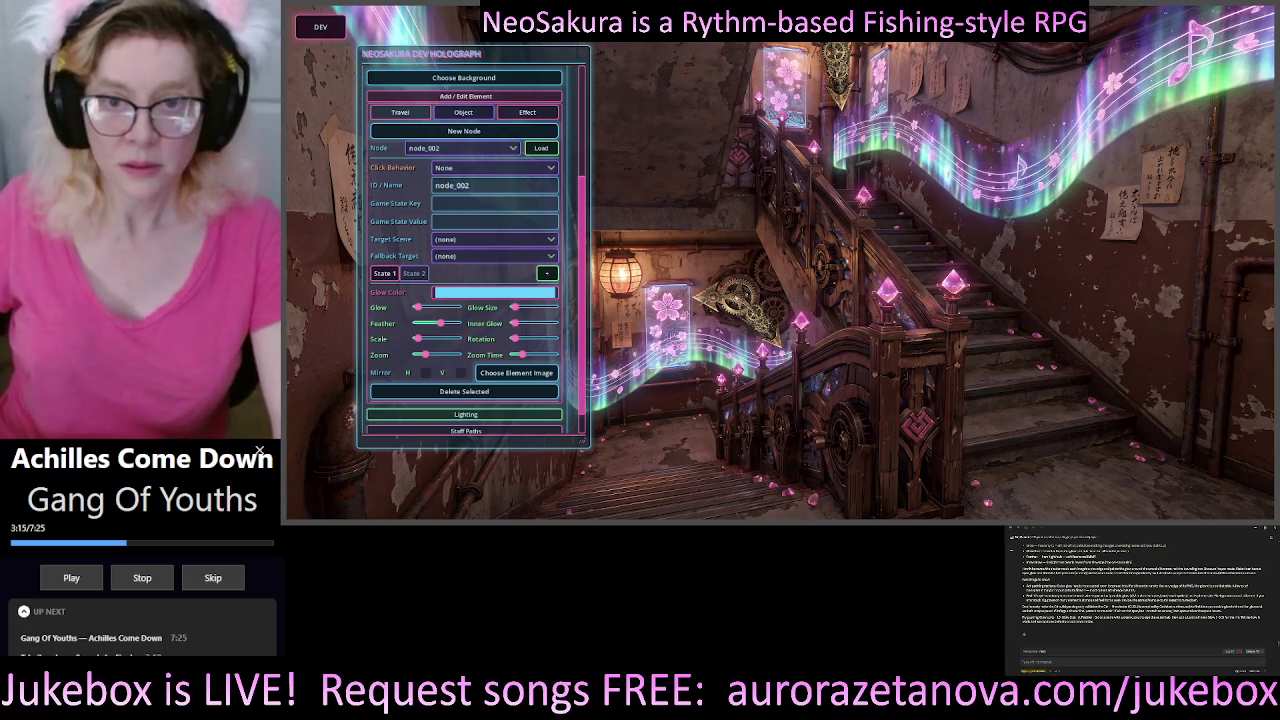
- Set node_002's State 1 glow colour to hex 00b0ff in the colour picker
{"action": "left_click", "coordinate": [449, 294]}
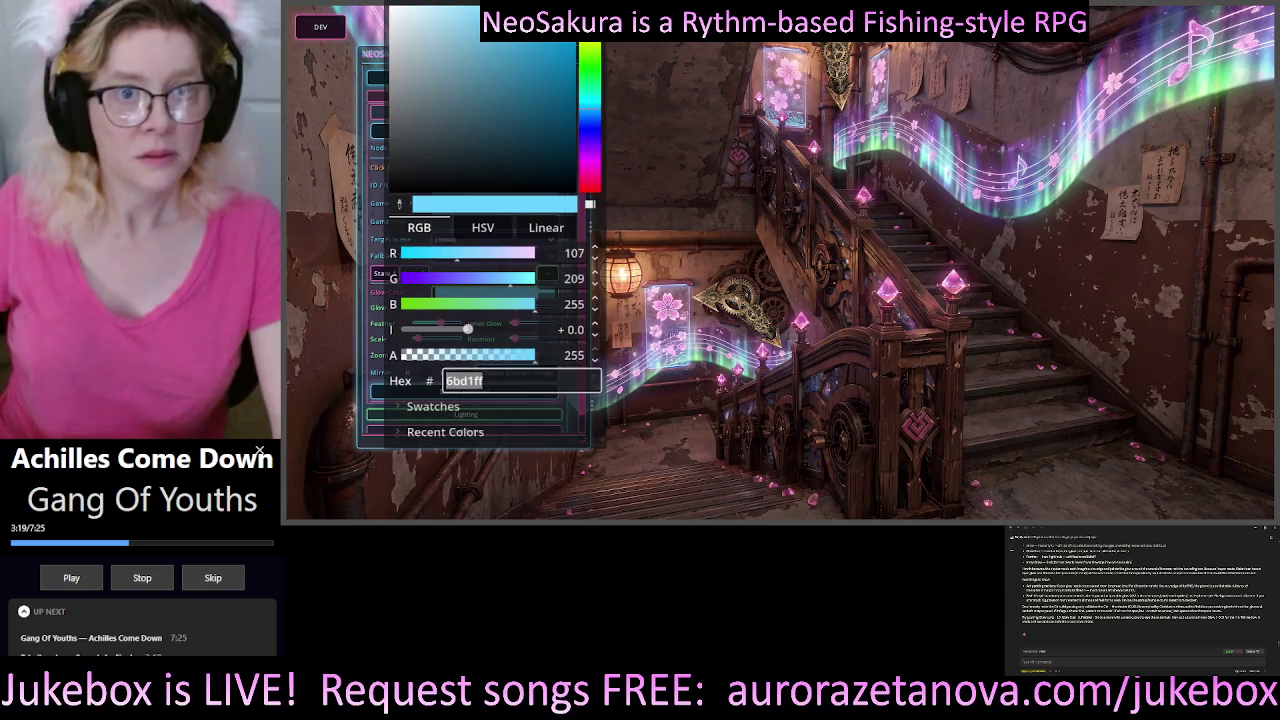
{"action": "type", "text": "00b0ff"}
{"action": "key", "text": "Return"}
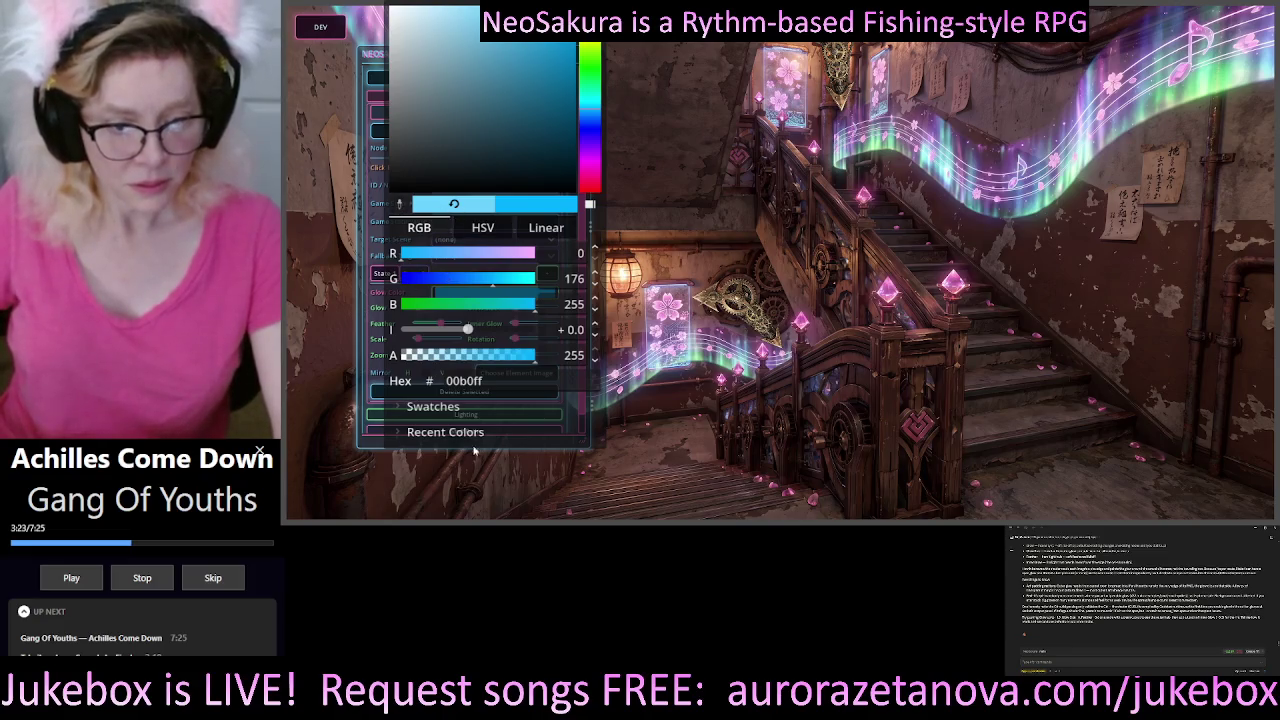
{"action": "left_click", "coordinate": [399, 407]}
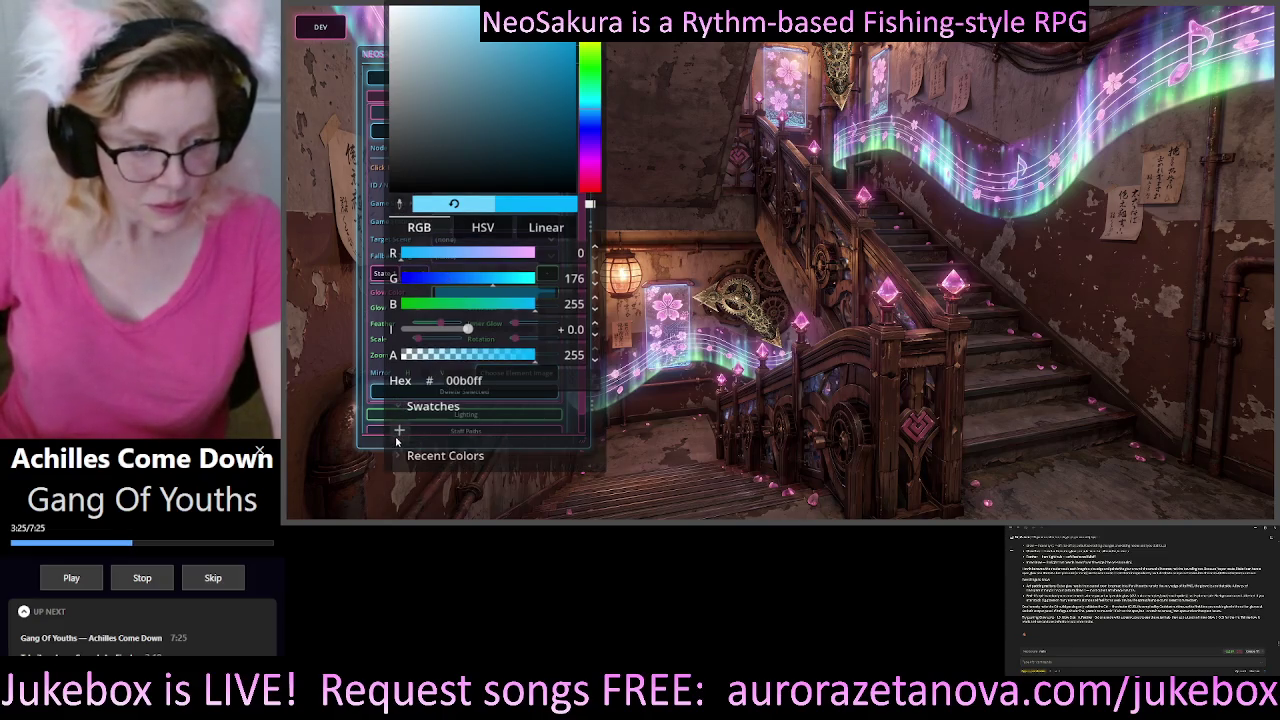
{"action": "left_click", "coordinate": [400, 408]}
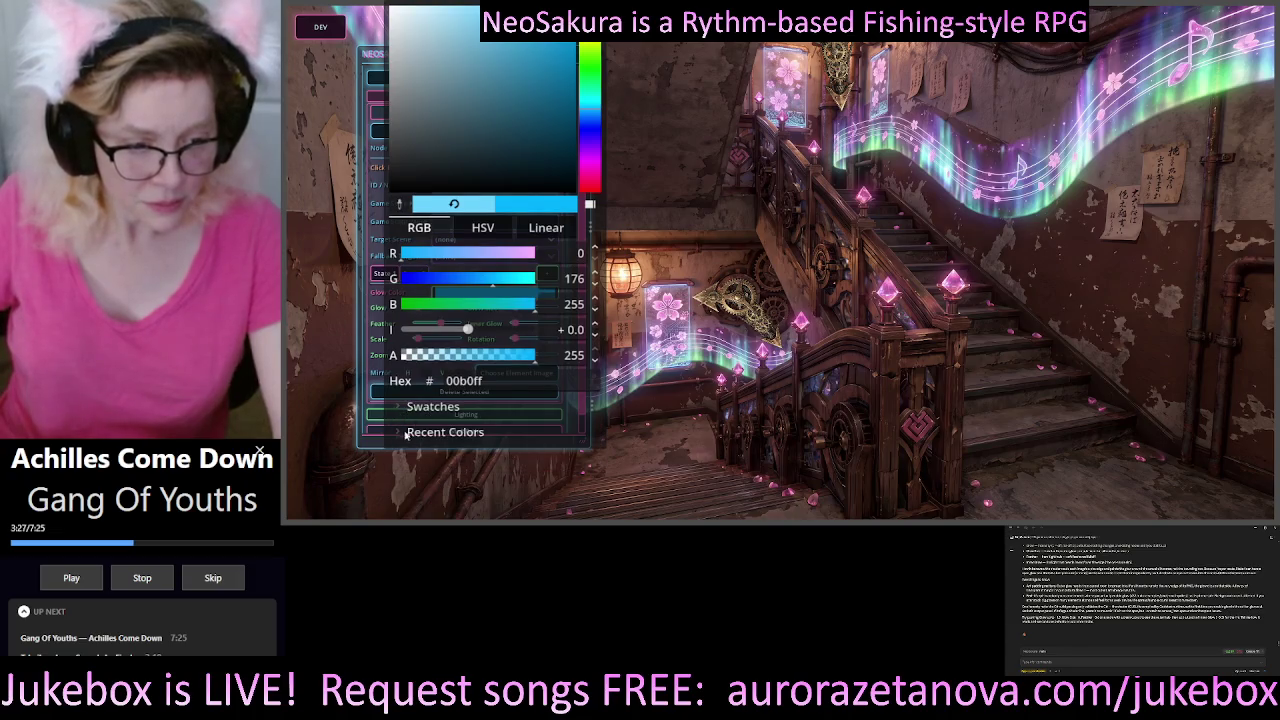
{"action": "left_click", "coordinate": [399, 436]}
{"action": "left_click", "coordinate": [399, 432]}
- Push node_002's Glow near maximum, raise Glow Size and Inner Glow, and drop Feather to minimum
{"action": "key", "text": "Escape"}
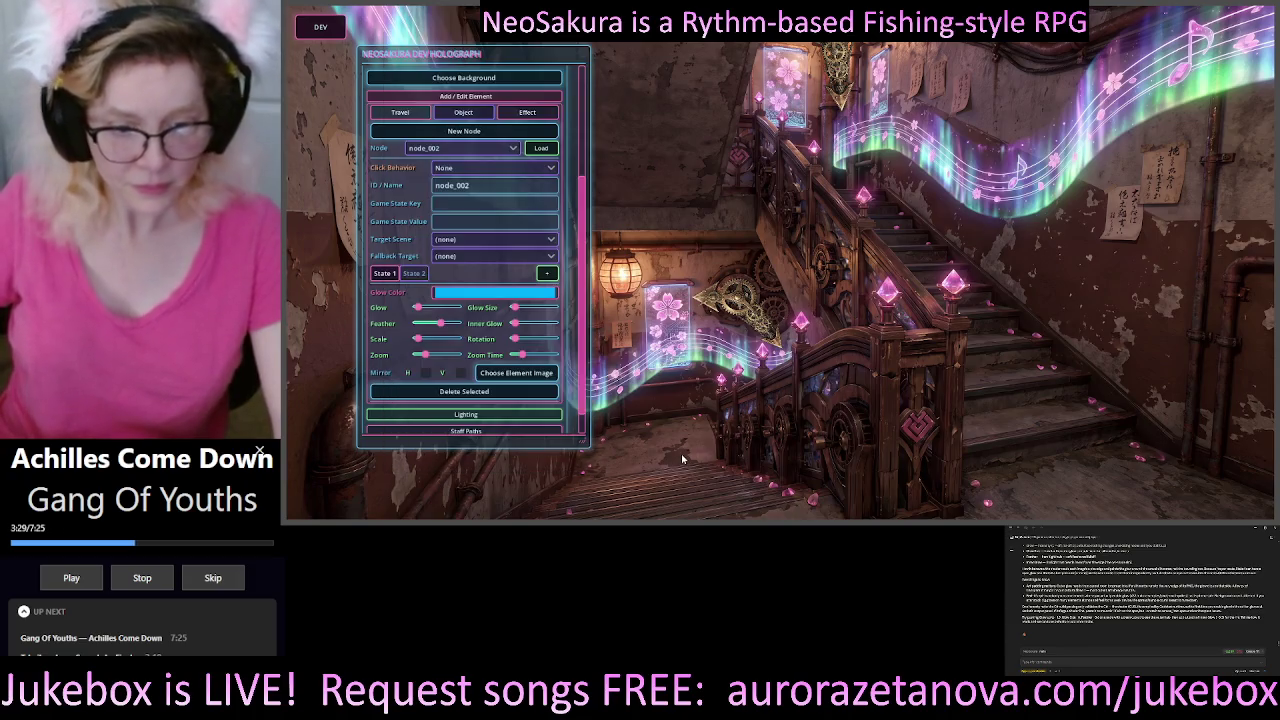
{"action": "scroll", "coordinate": [546, 279], "scroll_direction": "down", "scroll_amount": 1}
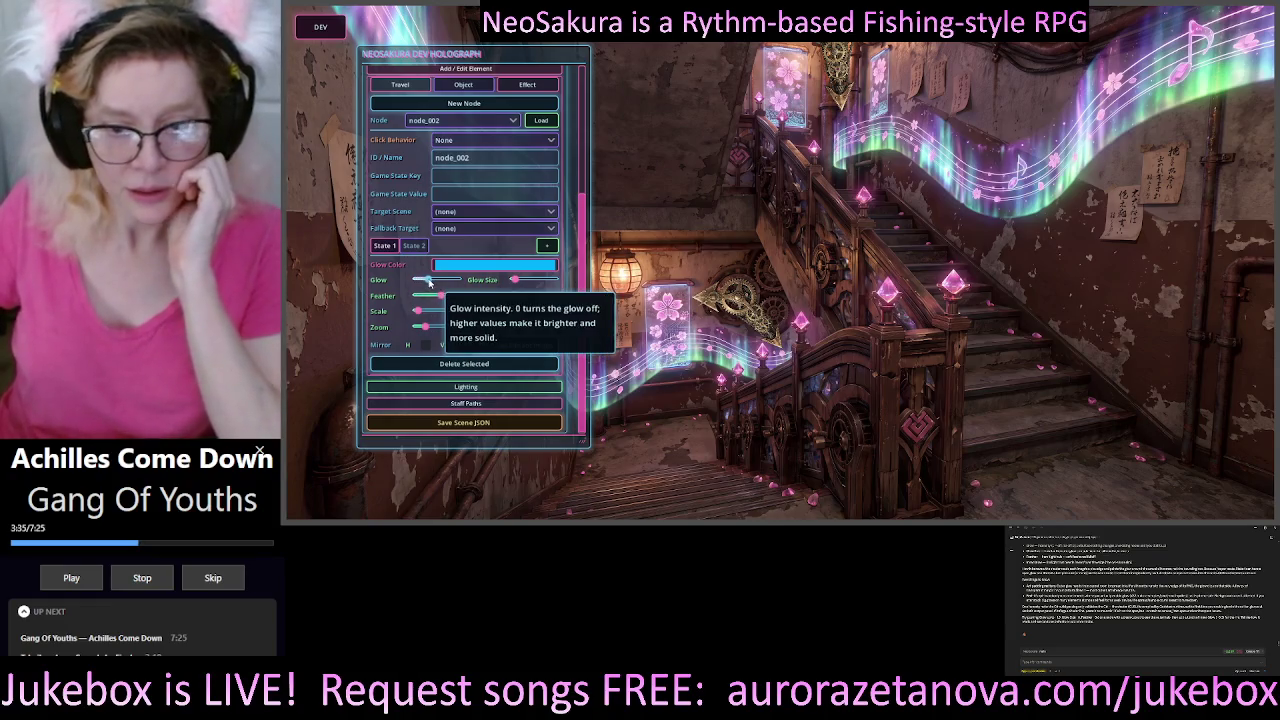
{"action": "mouse_move", "coordinate": [416, 281]}
{"action": "left_mouse_down"}
{"action": "mouse_move", "coordinate": [457, 280]}
{"action": "mouse_move", "coordinate": [441, 280]}
{"action": "left_mouse_up"}
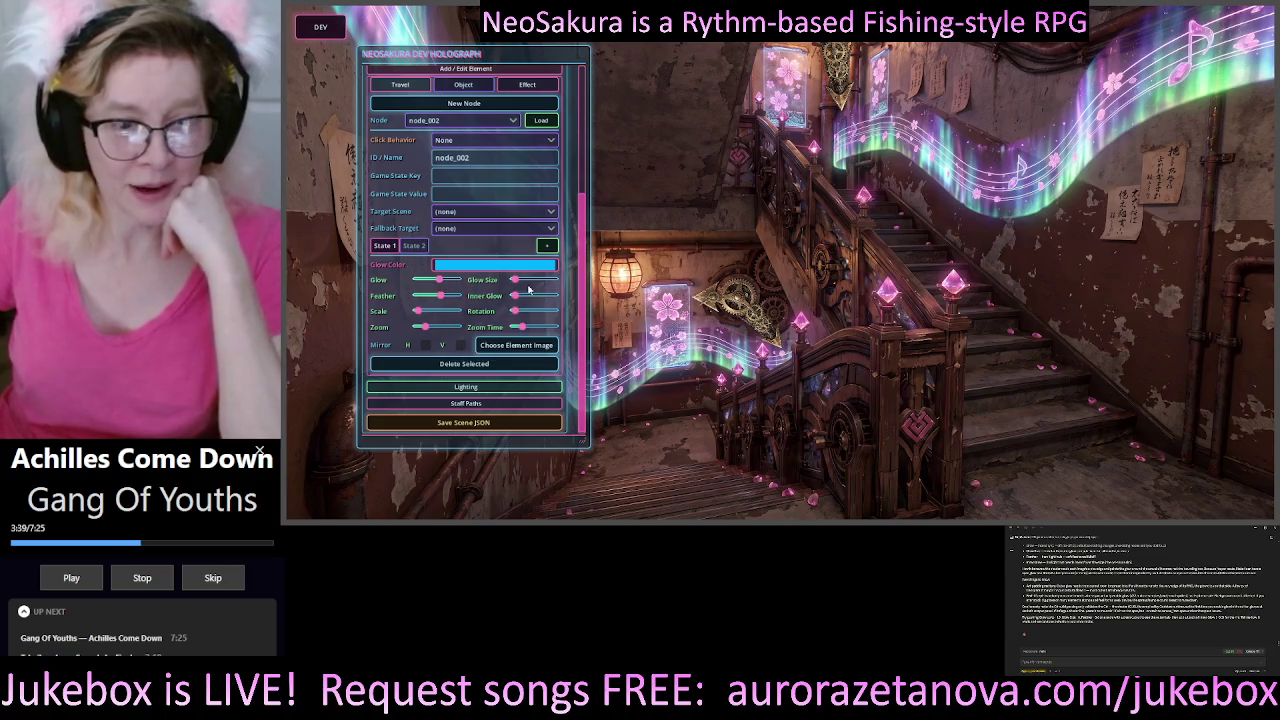
{"action": "left_click_drag", "start_coordinate": [516, 281], "coordinate": [542, 289]}
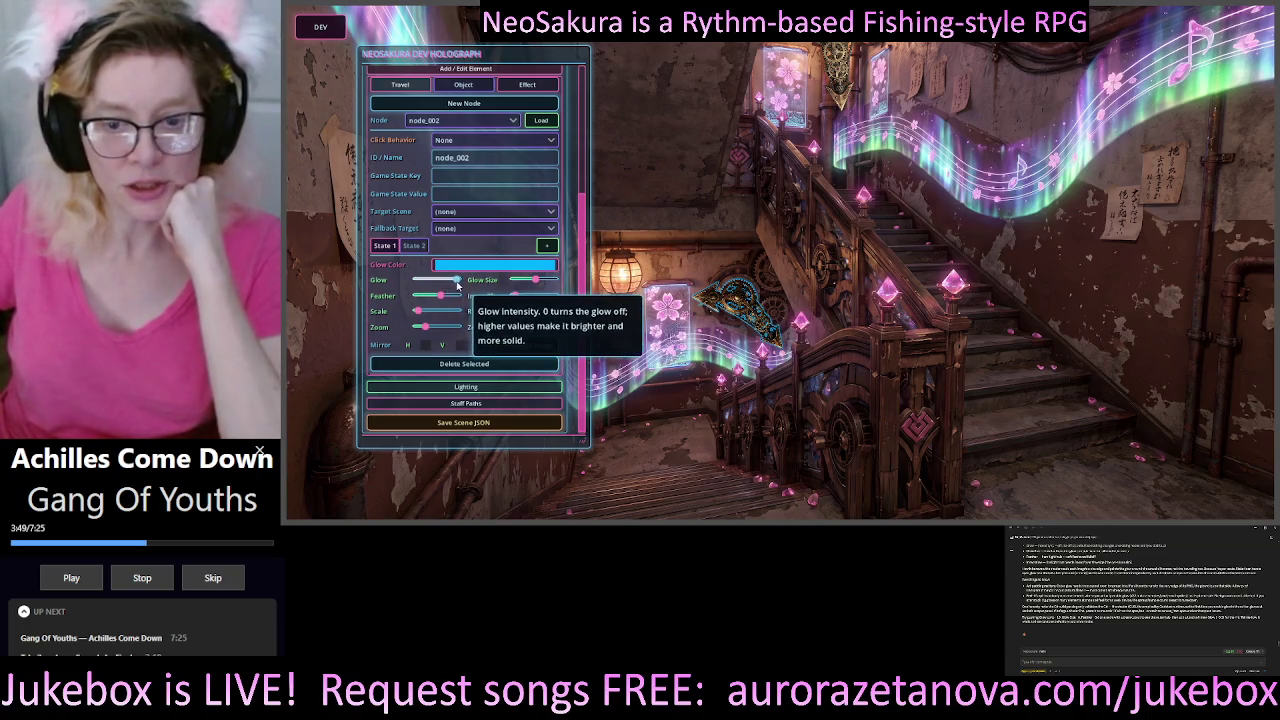
{"action": "left_click_drag", "start_coordinate": [441, 283], "coordinate": [567, 289]}
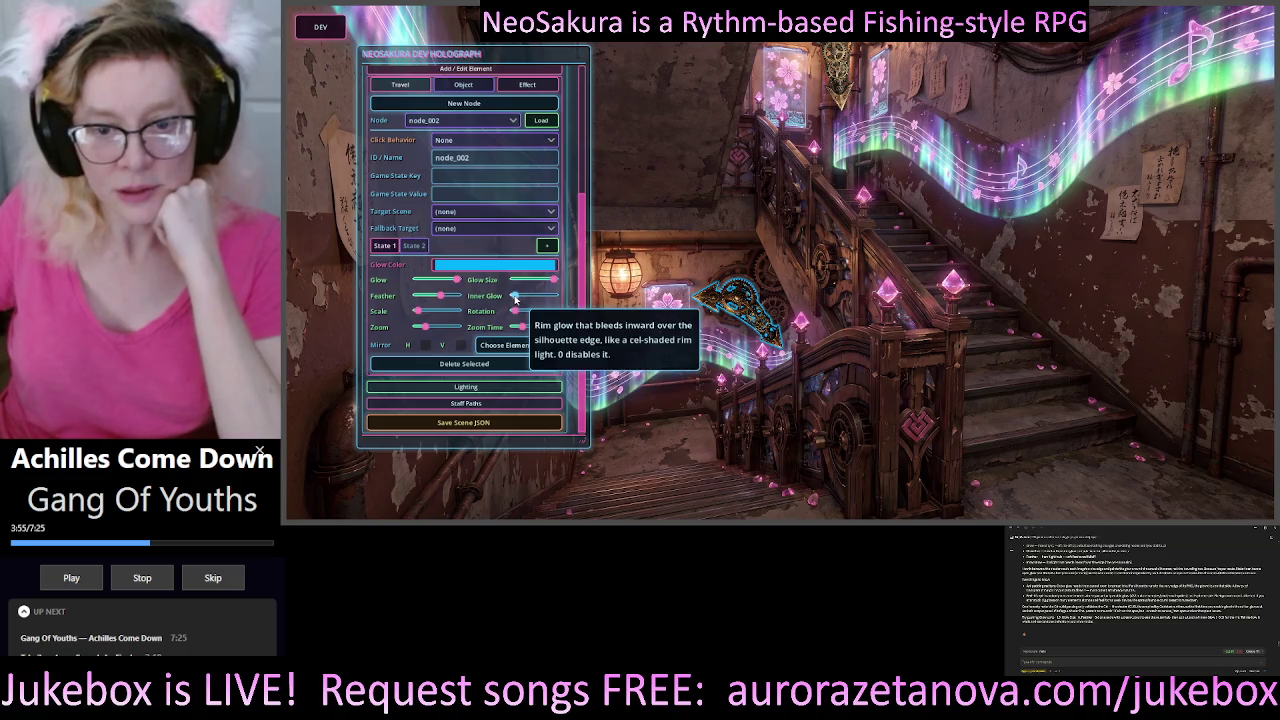
{"action": "left_click_drag", "start_coordinate": [515, 297], "coordinate": [556, 299]}
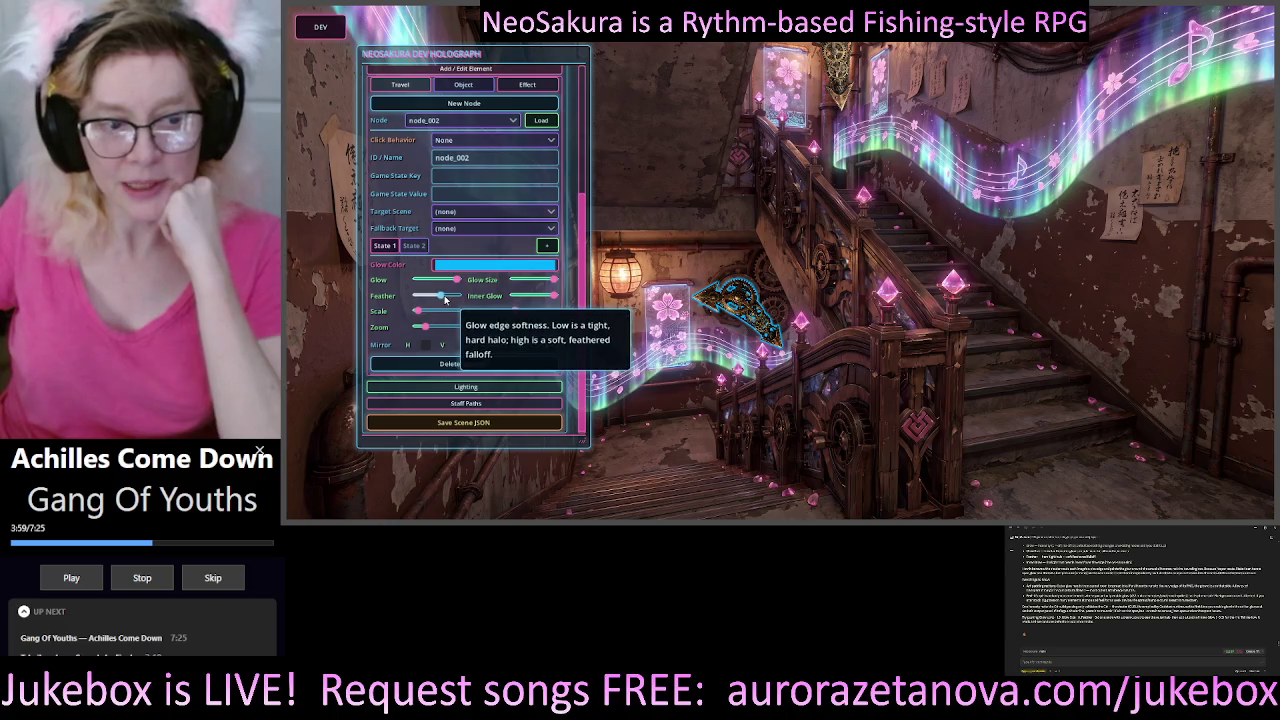
{"action": "mouse_move", "coordinate": [441, 301]}
{"action": "left_mouse_down"}
{"action": "mouse_move", "coordinate": [390, 300]}
{"action": "mouse_move", "coordinate": [487, 297]}
{"action": "mouse_move", "coordinate": [396, 320]}
{"action": "mouse_move", "coordinate": [470, 322]}
{"action": "mouse_move", "coordinate": [444, 330]}
{"action": "mouse_move", "coordinate": [431, 317]}
{"action": "left_mouse_up"}
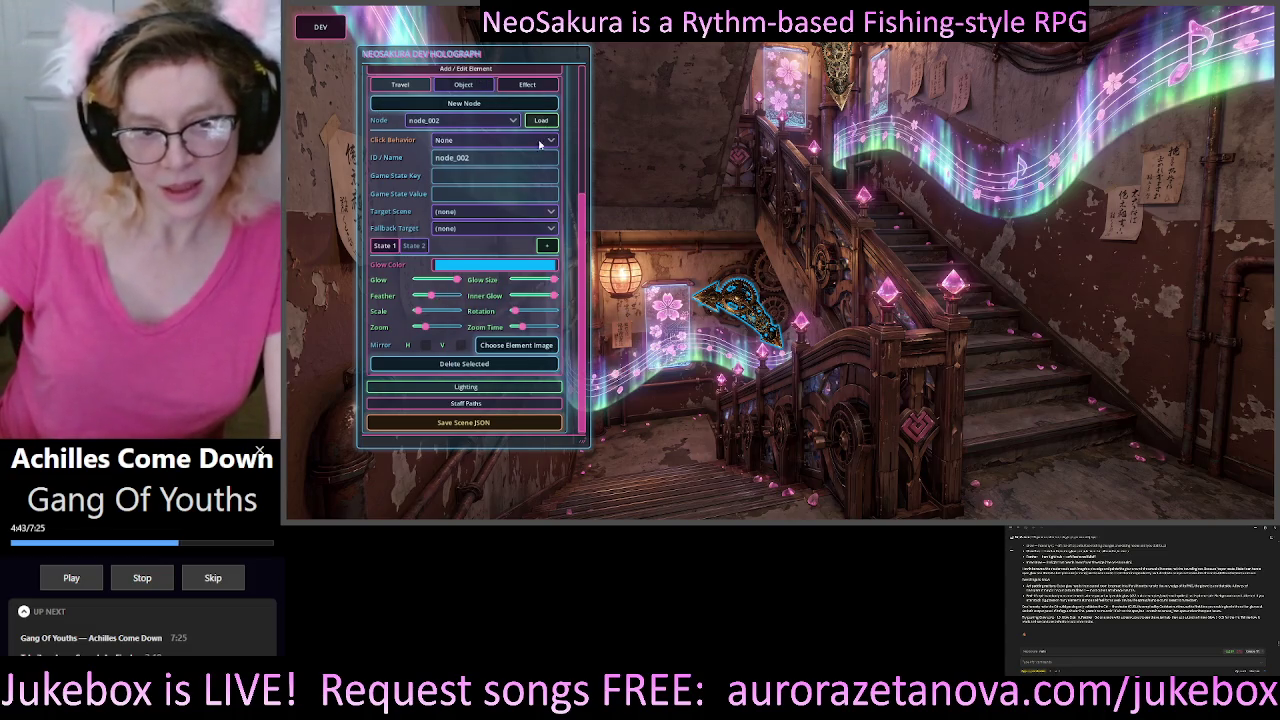
- Change node_002's State 1 glow colour from cyan to white, hex ffffff
{"action": "left_click", "coordinate": [488, 266]}
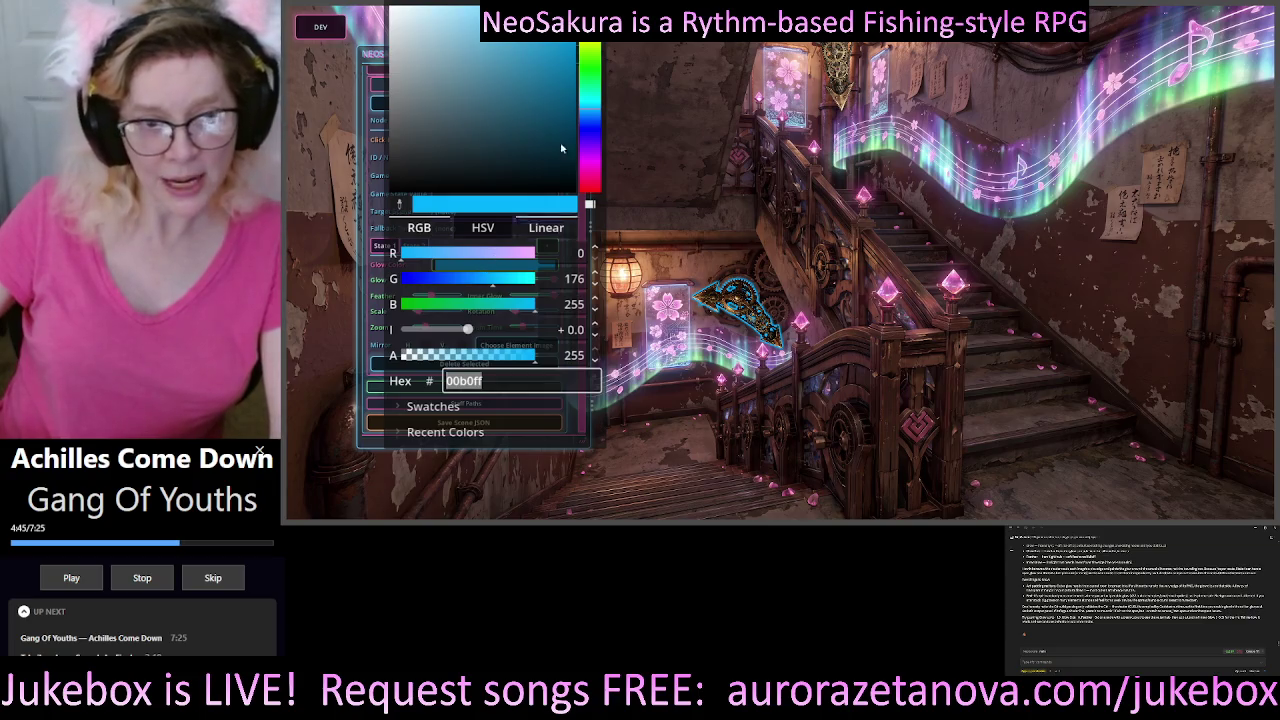
{"action": "mouse_move", "coordinate": [589, 157]}
{"action": "left_mouse_down"}
{"action": "mouse_move", "coordinate": [591, 178]}
{"action": "mouse_move", "coordinate": [596, 8]}
{"action": "mouse_move", "coordinate": [595, 122]}
{"action": "mouse_move", "coordinate": [594, 104]}
{"action": "left_mouse_up"}
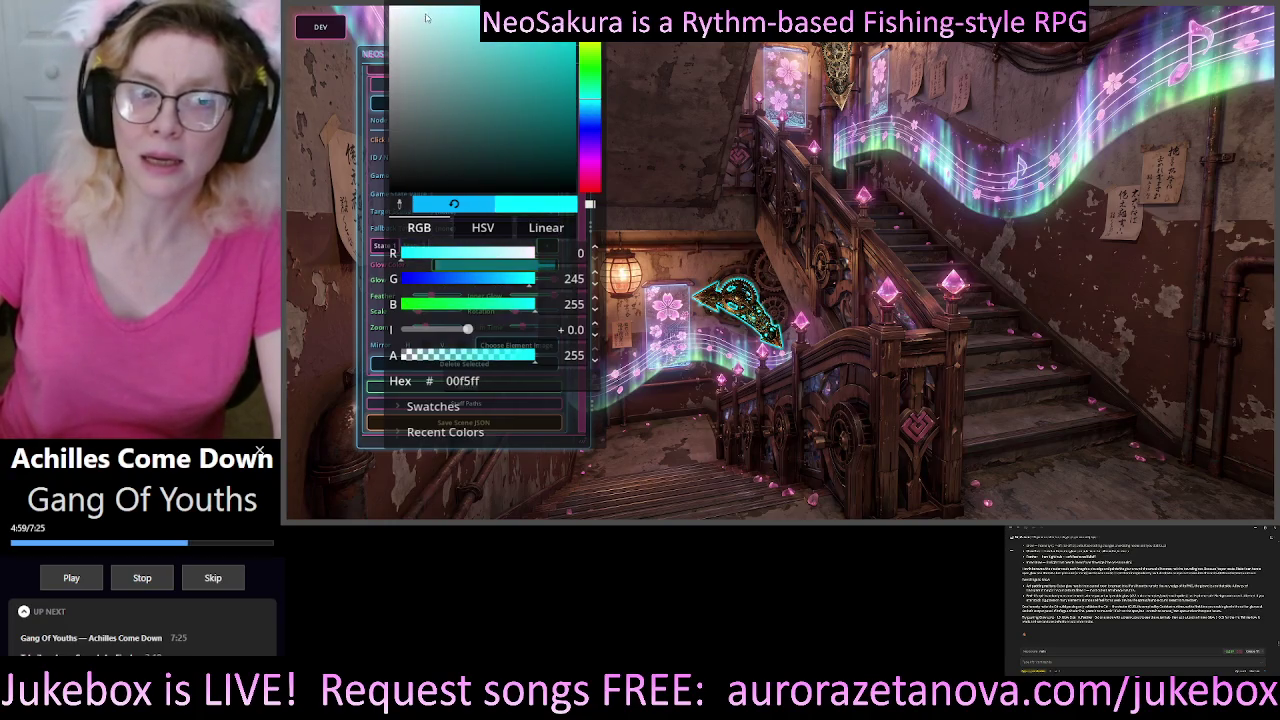
{"action": "left_click_drag", "start_coordinate": [426, 17], "coordinate": [387, 5]}
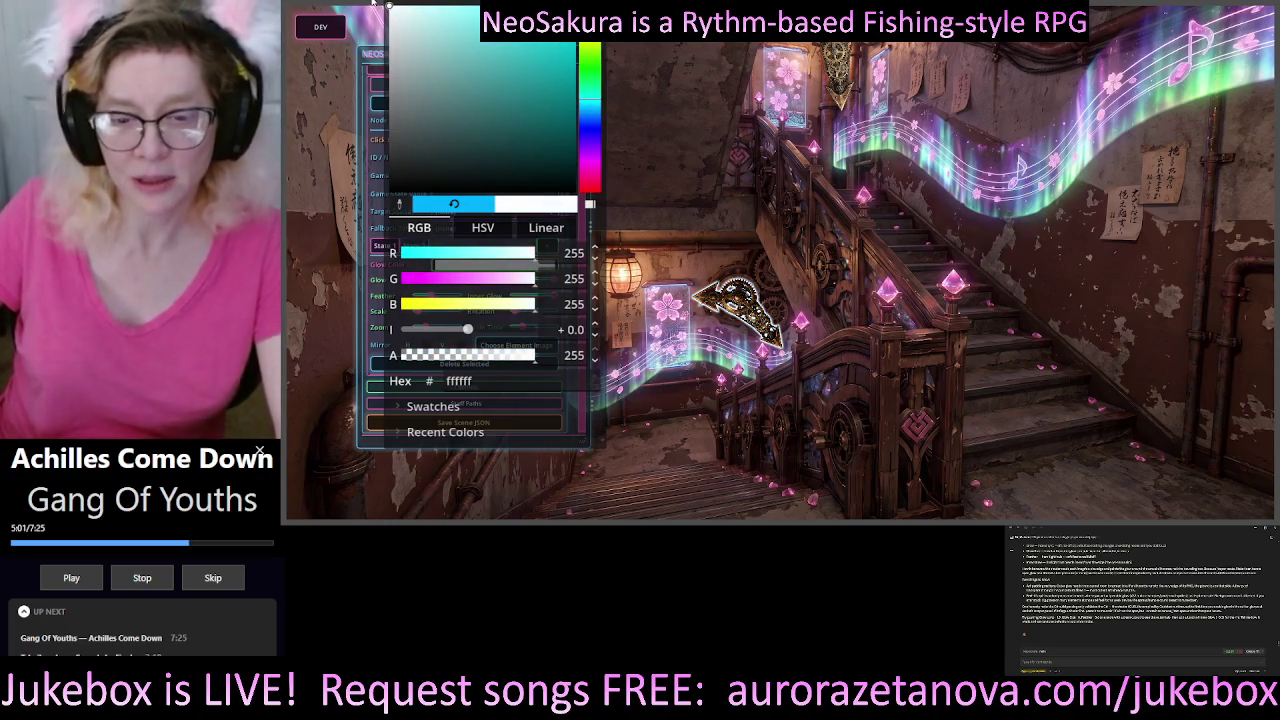
{"action": "left_click", "coordinate": [592, 175]}
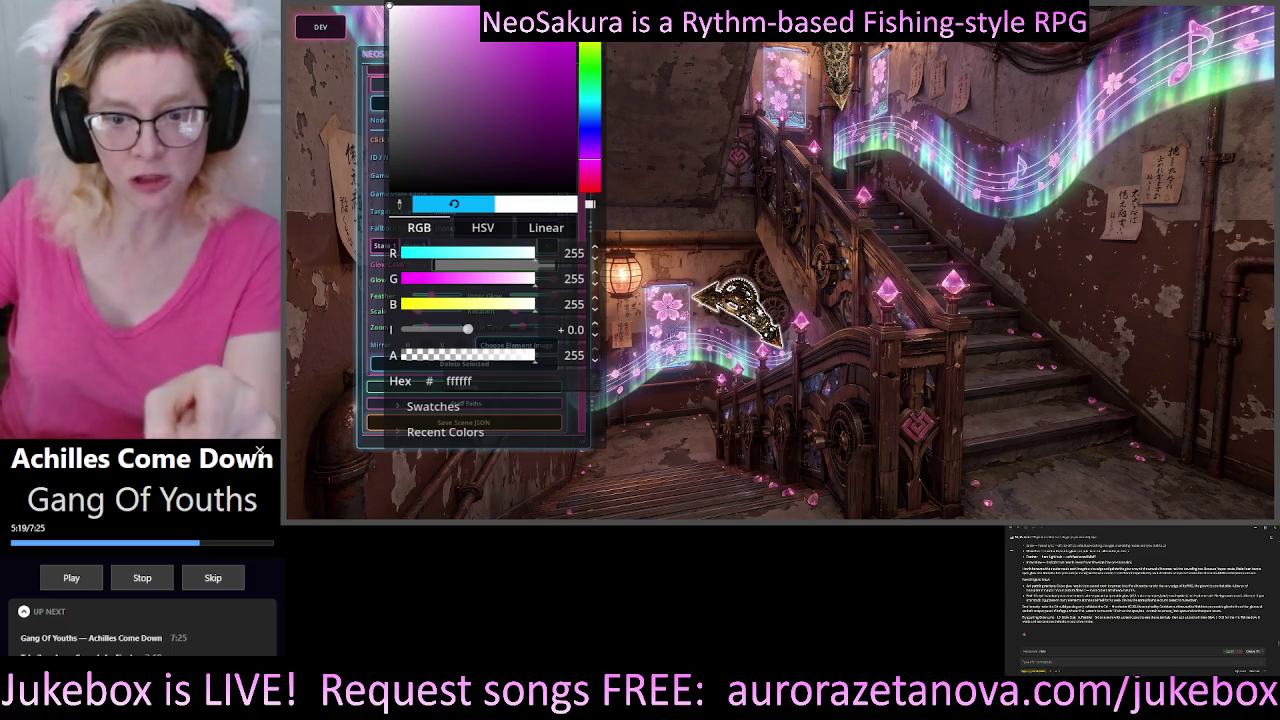
{"action": "left_click", "coordinate": [697, 196]}
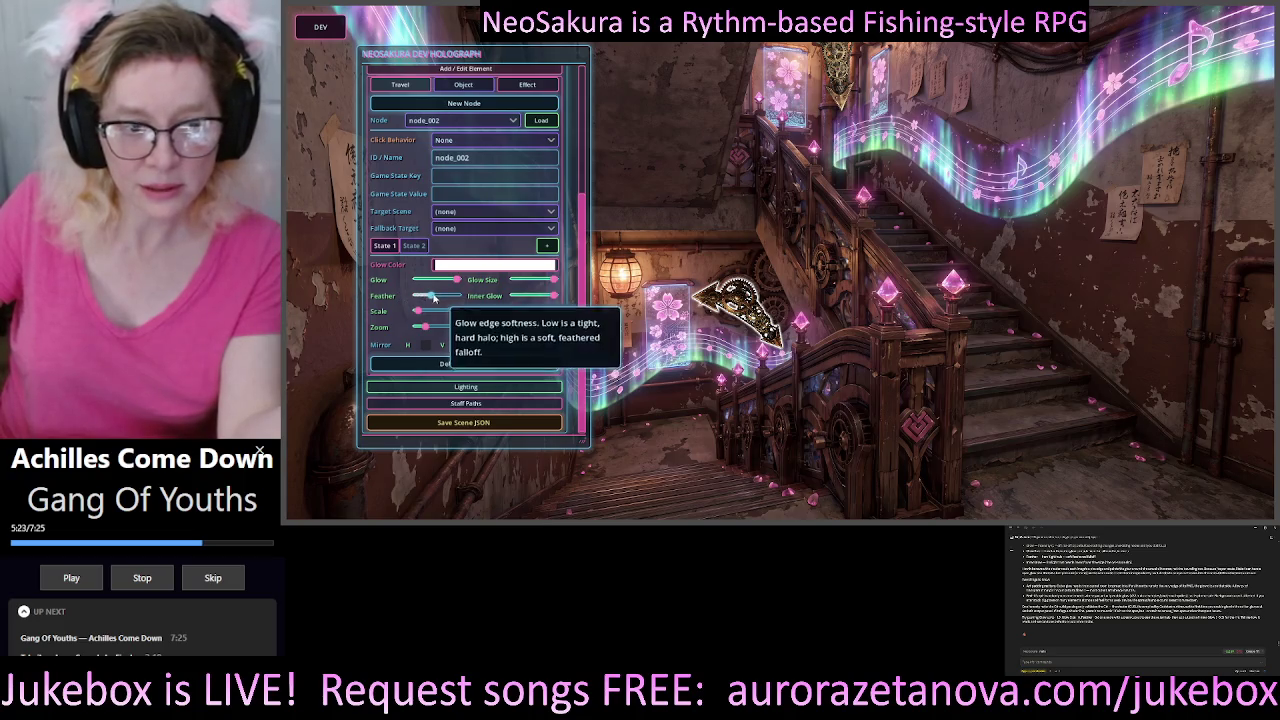
- Turn State 1's glow down, then on State 2 raise the gear's glow intensity and feathering
{"action": "left_click_drag", "start_coordinate": [432, 299], "coordinate": [418, 298]}
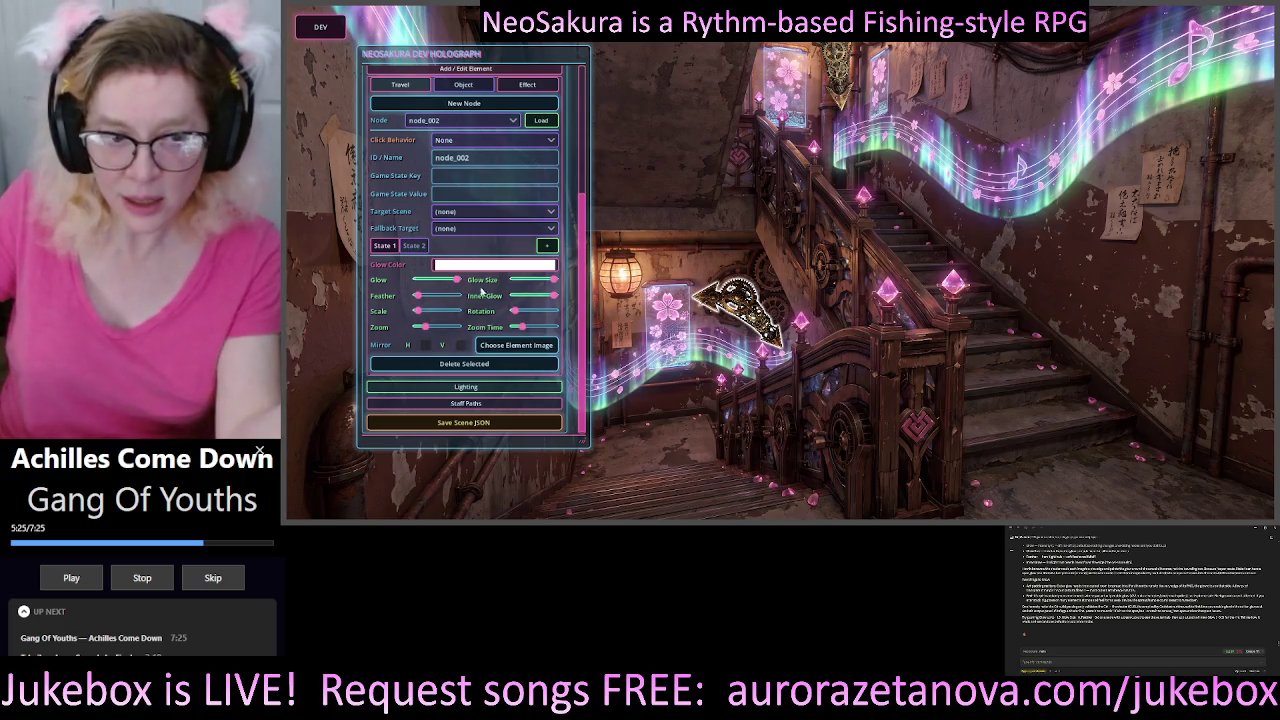
{"action": "mouse_move", "coordinate": [555, 298]}
{"action": "left_mouse_down"}
{"action": "mouse_move", "coordinate": [512, 298]}
{"action": "mouse_move", "coordinate": [512, 281]}
{"action": "mouse_move", "coordinate": [281, 284]}
{"action": "left_mouse_up"}
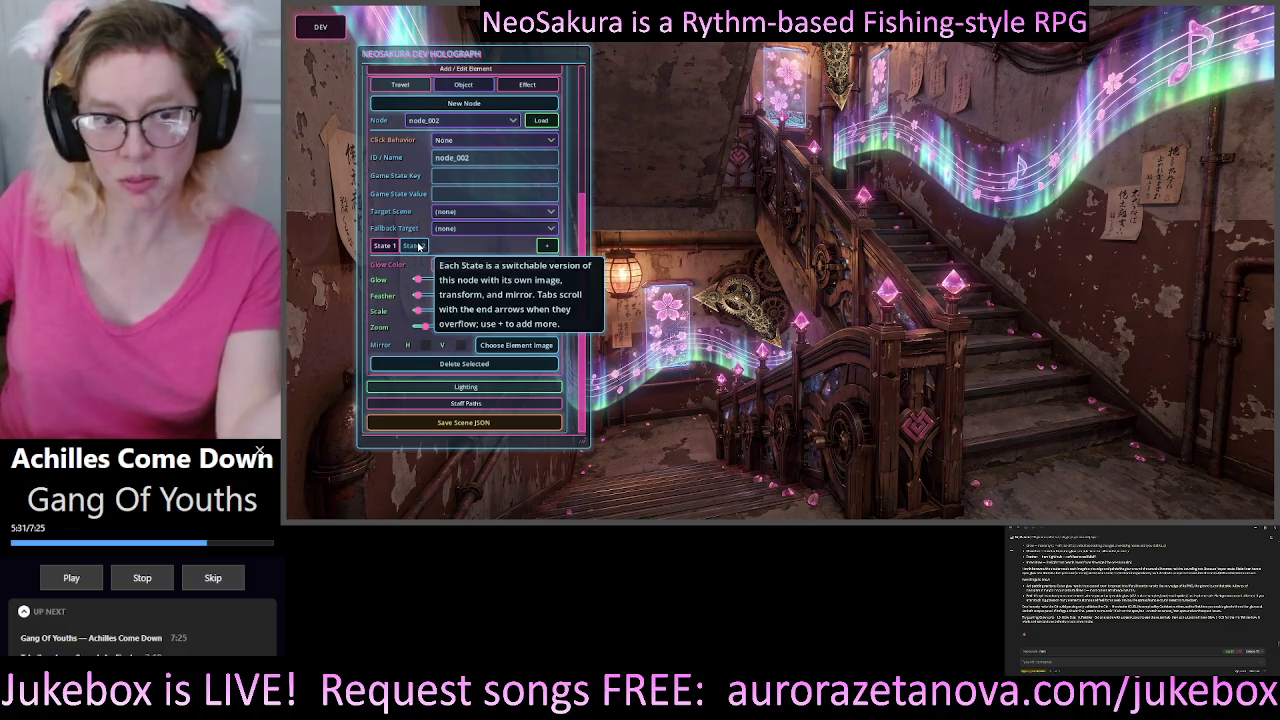
{"action": "left_click", "coordinate": [418, 247]}
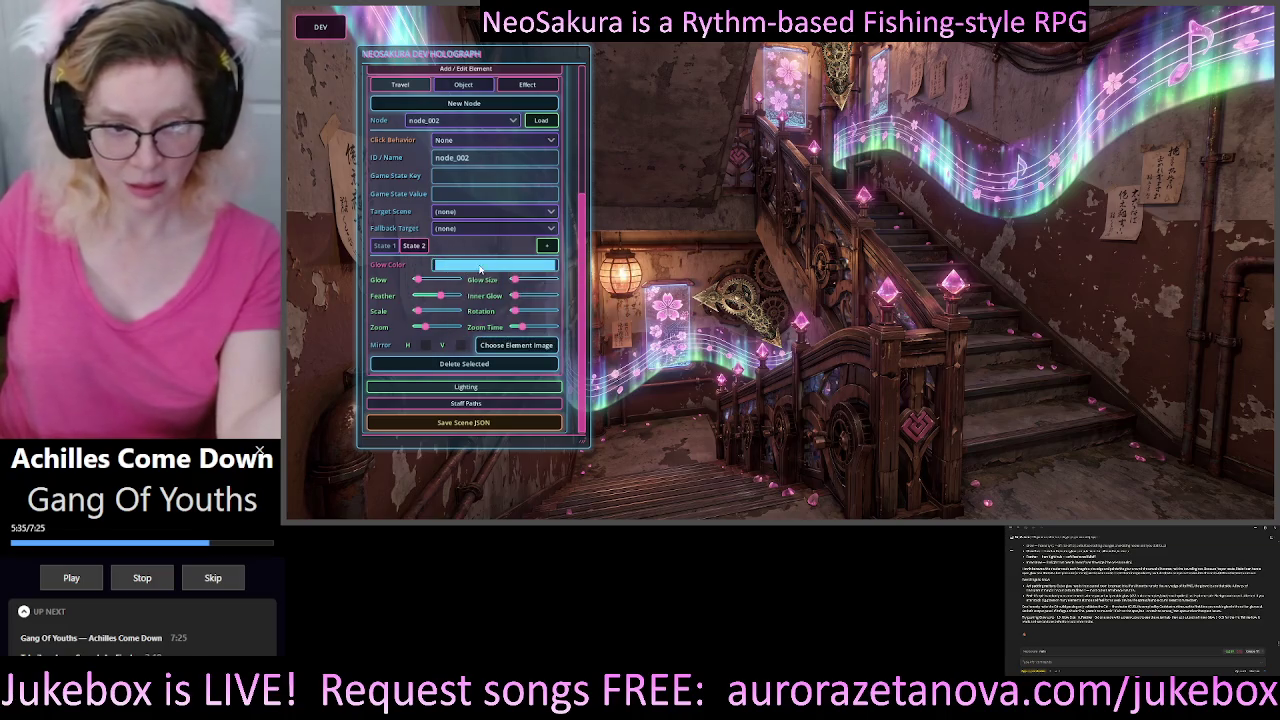
{"action": "left_click_drag", "start_coordinate": [418, 281], "coordinate": [555, 281]}
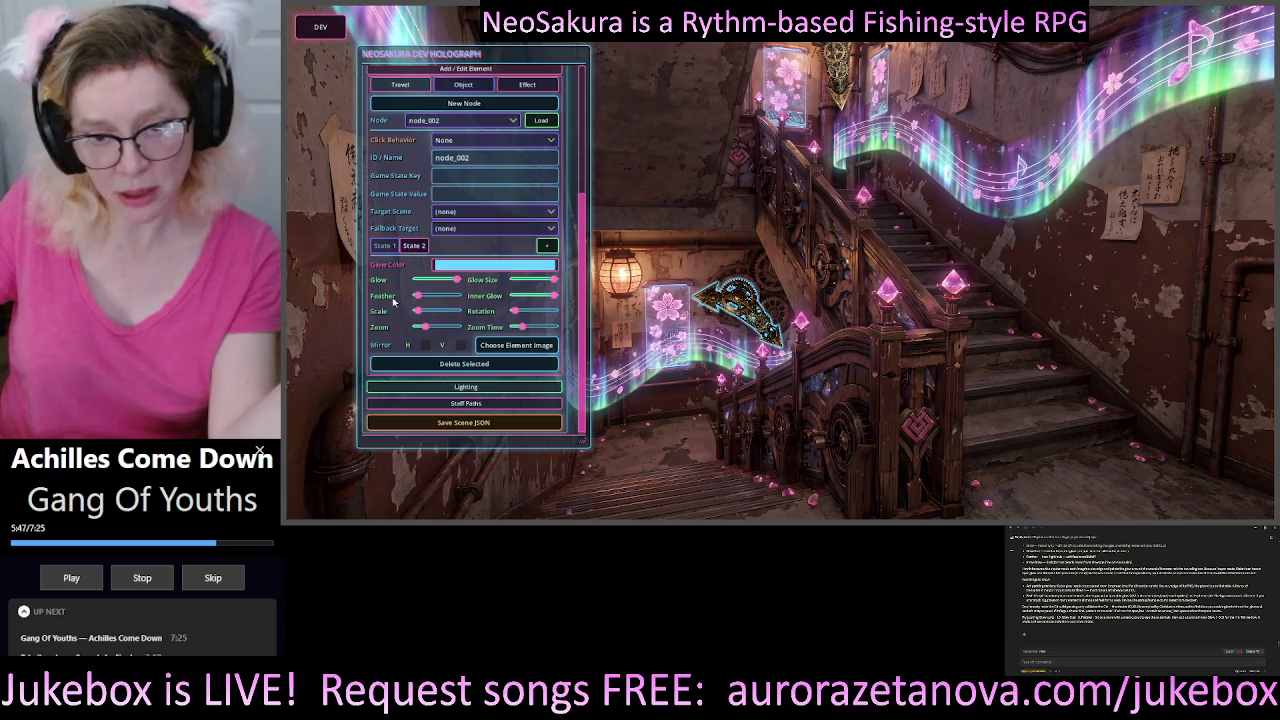
{"action": "mouse_move", "coordinate": [442, 296]}
{"action": "left_mouse_down"}
{"action": "mouse_move", "coordinate": [505, 298]}
{"action": "mouse_move", "coordinate": [396, 304]}
{"action": "mouse_move", "coordinate": [456, 306]}
{"action": "mouse_move", "coordinate": [427, 308]}
{"action": "mouse_move", "coordinate": [417, 285]}
{"action": "left_mouse_up"}
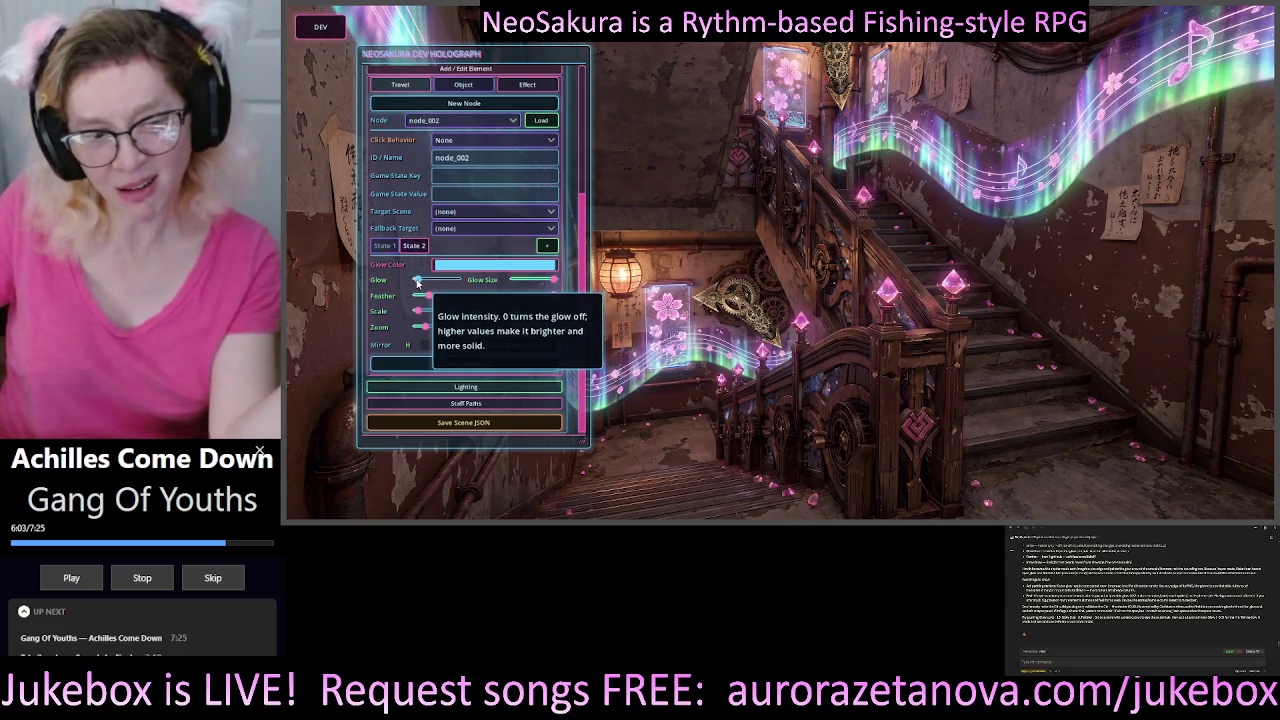
{"action": "left_click_drag", "start_coordinate": [418, 283], "coordinate": [427, 285]}
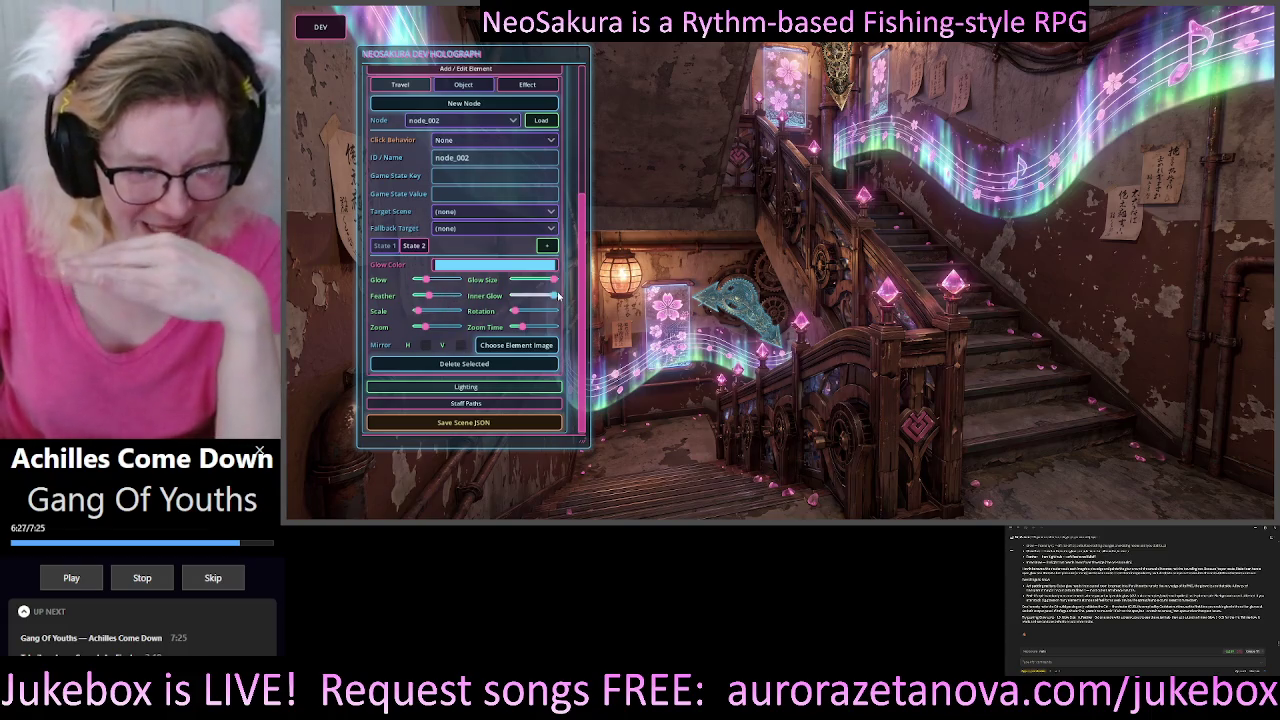
{"action": "mouse_move", "coordinate": [557, 298]}
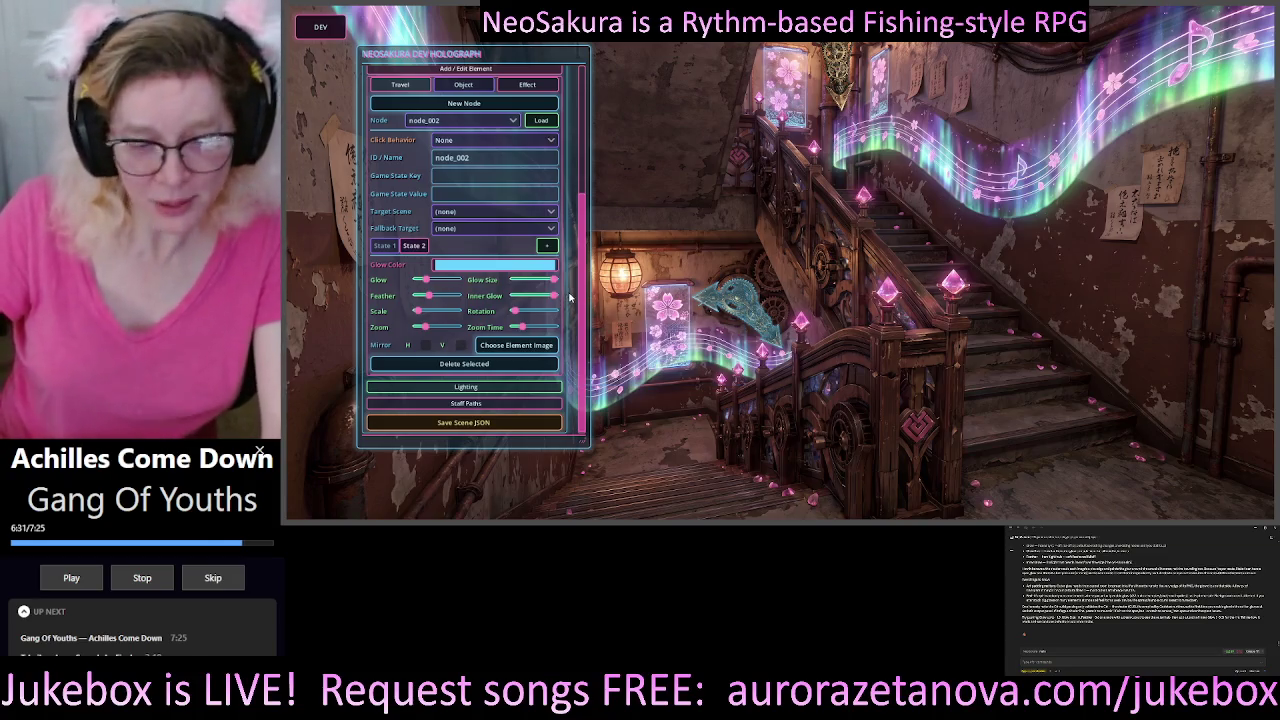
{"action": "mouse_move", "coordinate": [427, 284]}
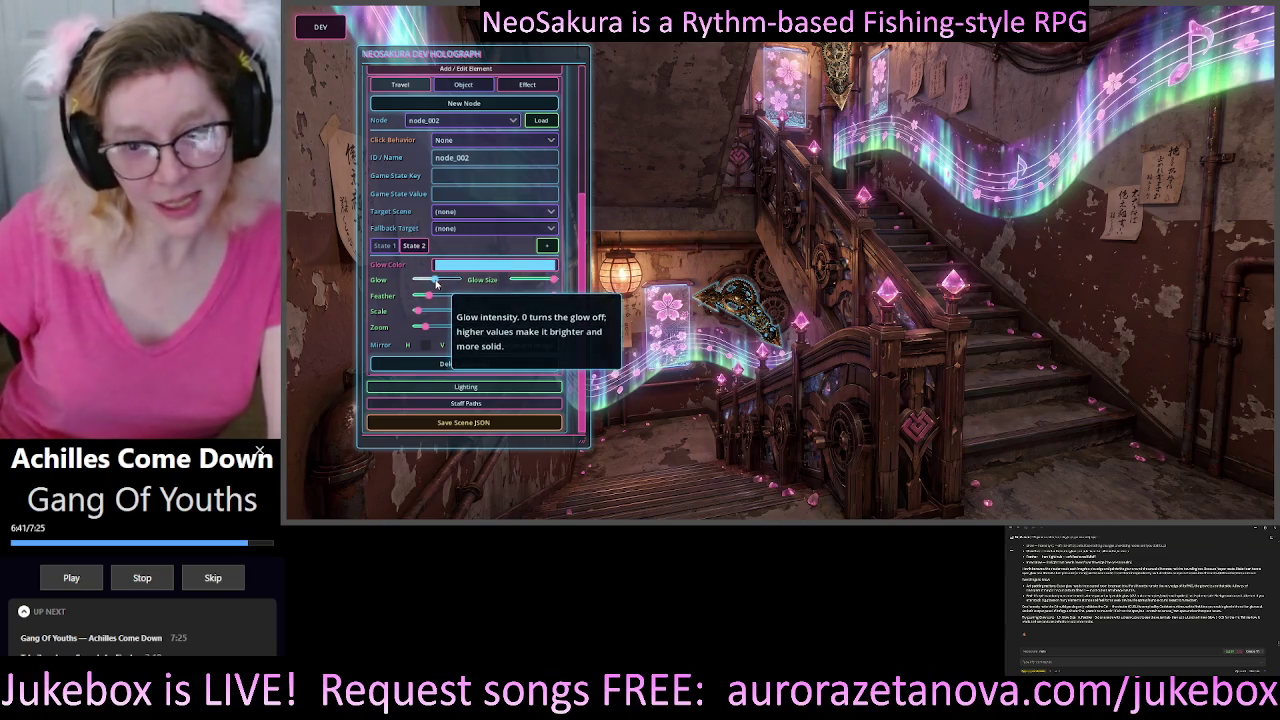
- Fine-tune State 2 with lower glow intensity, smaller glow size, more feather and less inner glow
{"action": "mouse_move", "coordinate": [436, 283]}
{"action": "left_mouse_down"}
{"action": "mouse_move", "coordinate": [448, 291]}
{"action": "mouse_move", "coordinate": [420, 287]}
{"action": "left_mouse_up"}
{"action": "left_click", "coordinate": [415, 283]}
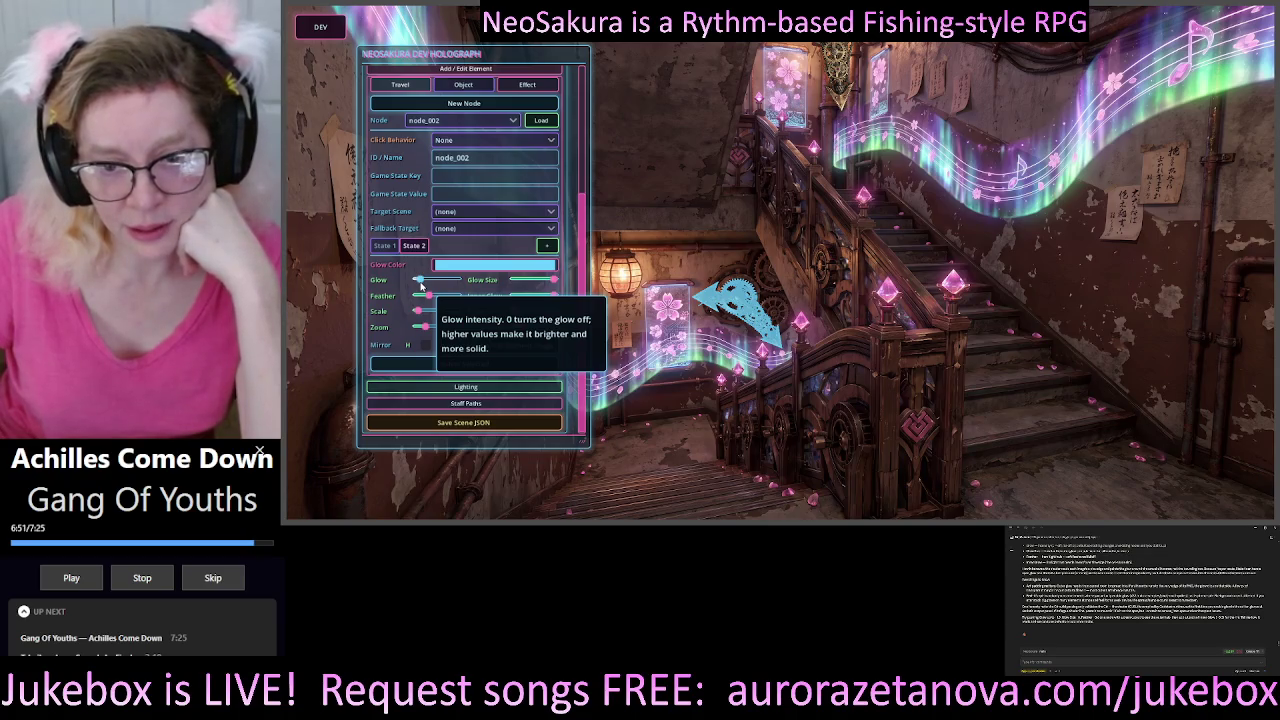
{"action": "left_click_drag", "start_coordinate": [421, 286], "coordinate": [495, 280]}
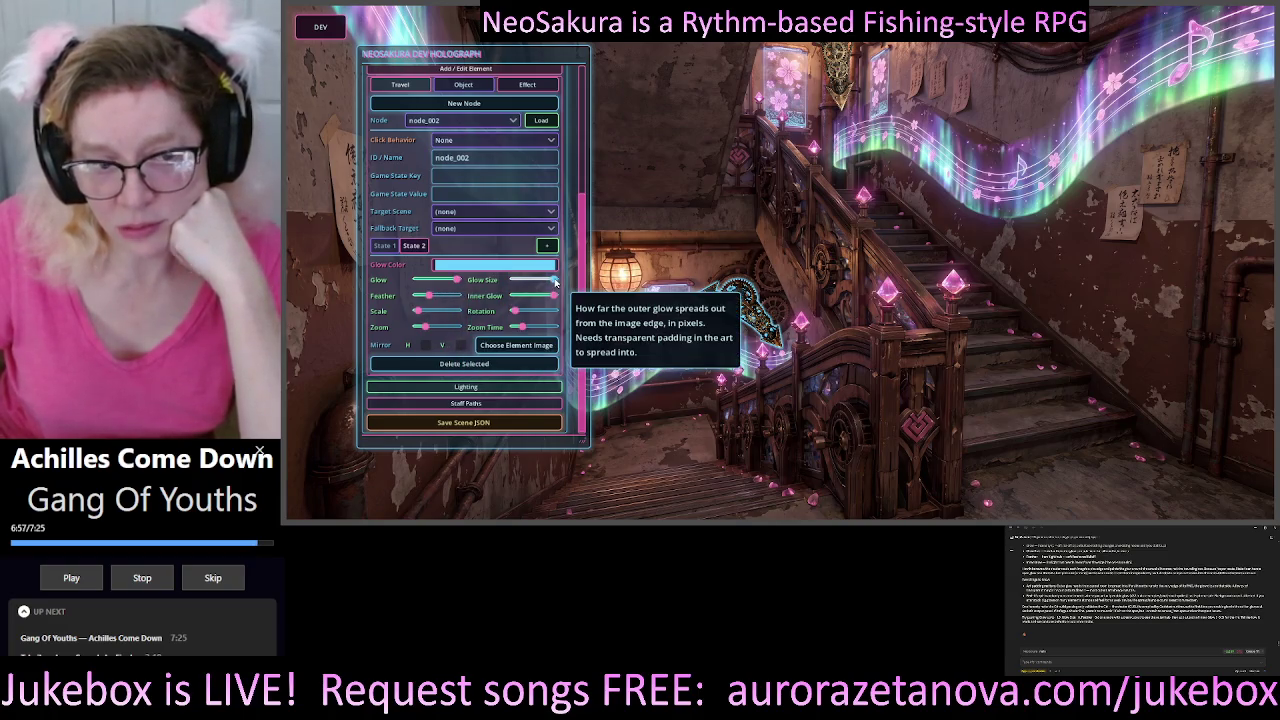
{"action": "mouse_move", "coordinate": [556, 283]}
{"action": "left_mouse_down"}
{"action": "mouse_move", "coordinate": [498, 282]}
{"action": "mouse_move", "coordinate": [558, 285]}
{"action": "left_mouse_up"}
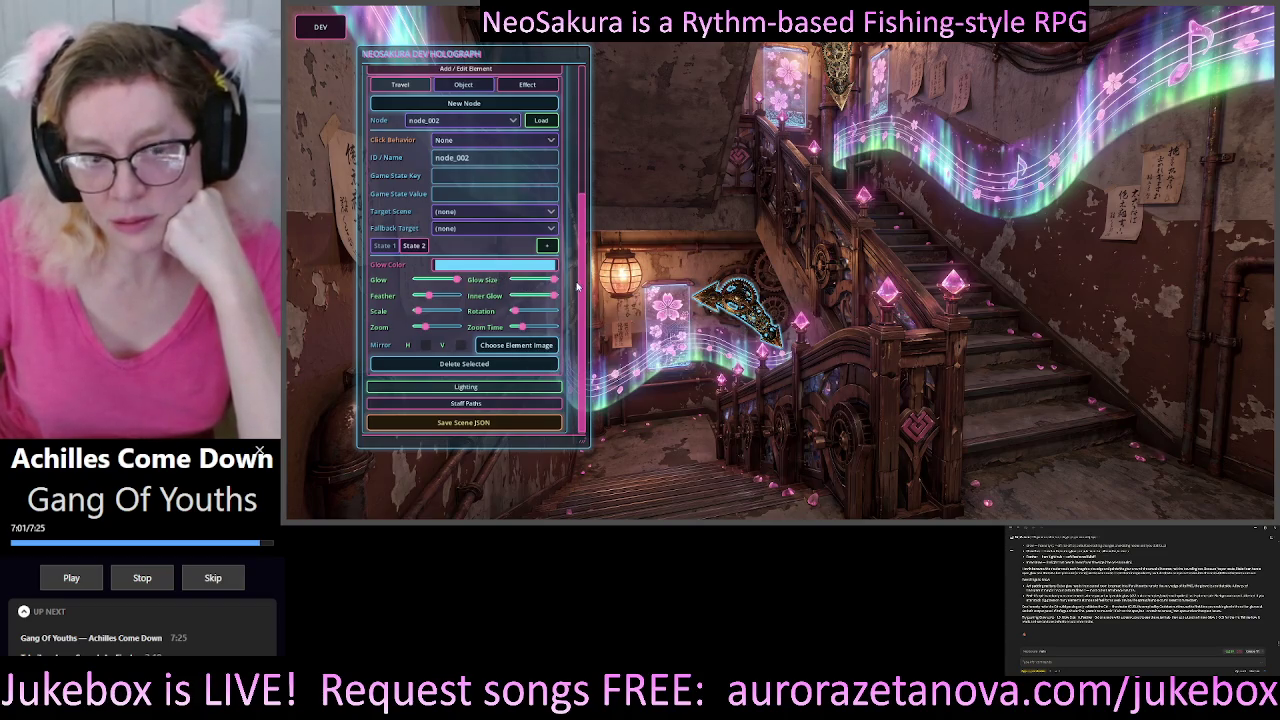
{"action": "mouse_move", "coordinate": [459, 283]}
{"action": "left_mouse_down"}
{"action": "mouse_move", "coordinate": [414, 282]}
{"action": "mouse_move", "coordinate": [430, 284]}
{"action": "left_mouse_up"}
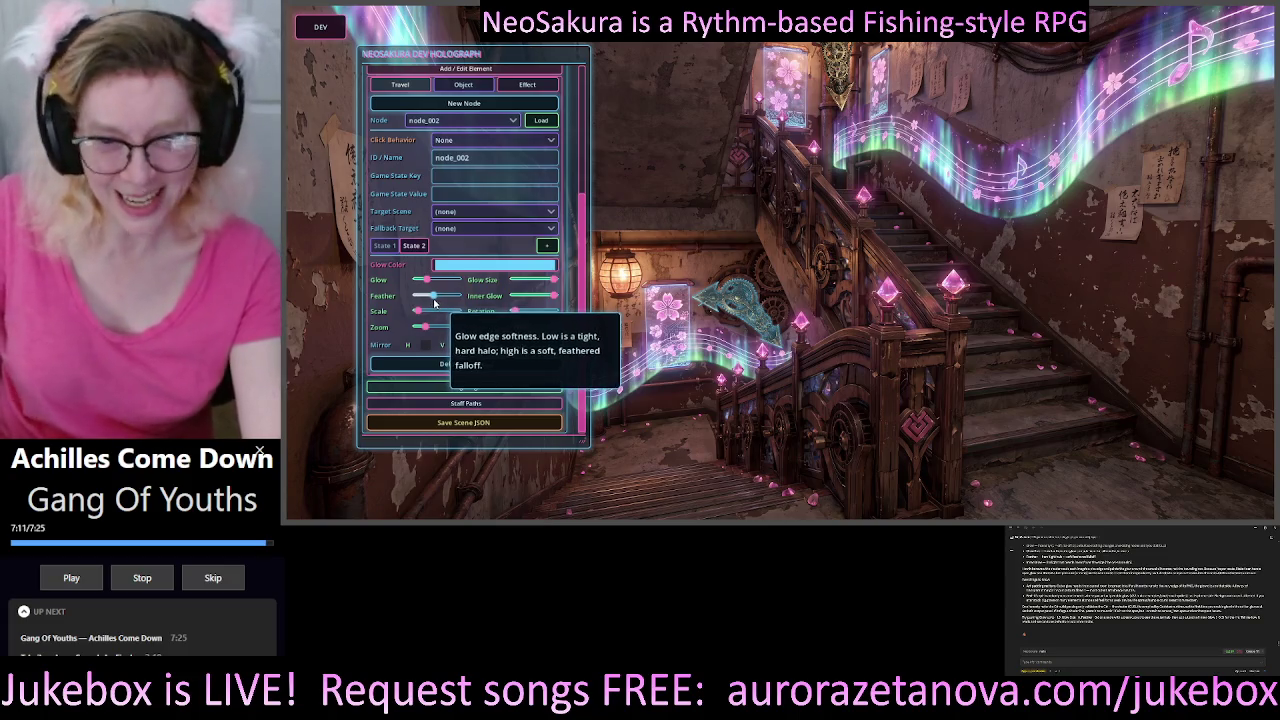
{"action": "mouse_move", "coordinate": [430, 298]}
{"action": "left_mouse_down"}
{"action": "mouse_move", "coordinate": [447, 299]}
{"action": "mouse_move", "coordinate": [411, 298]}
{"action": "left_mouse_up"}
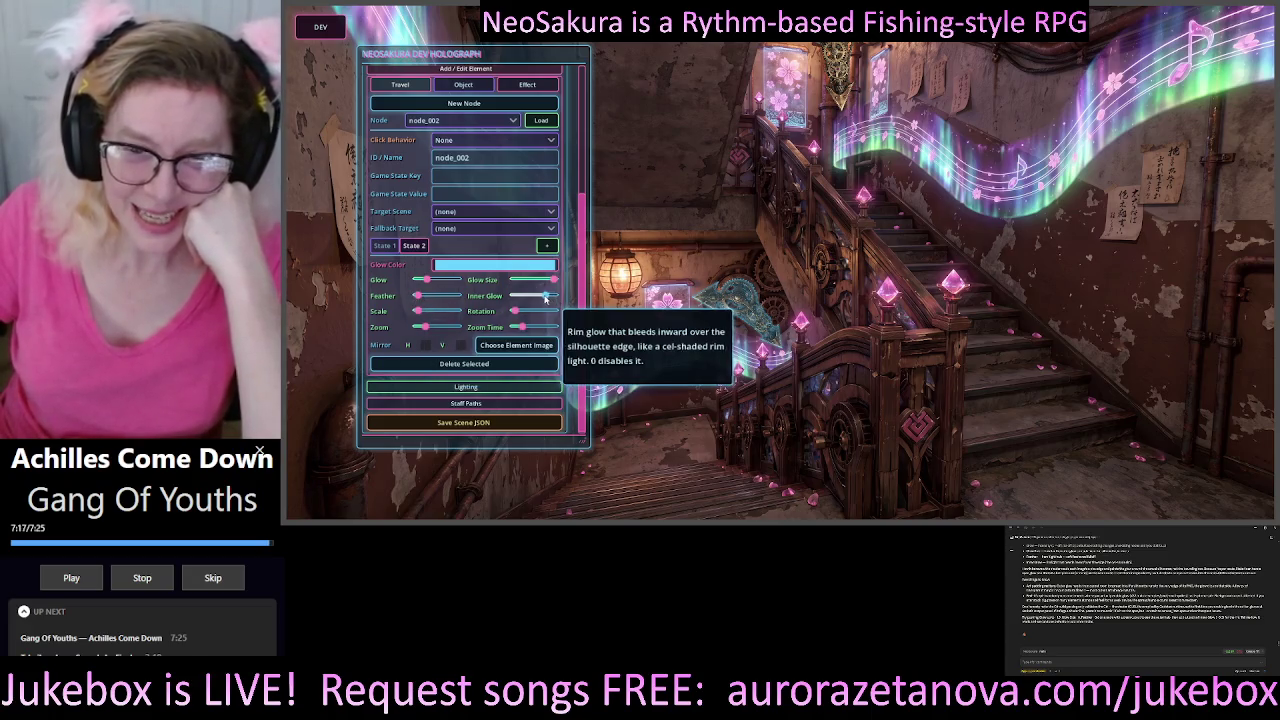
{"action": "left_click_drag", "start_coordinate": [548, 297], "coordinate": [517, 293]}
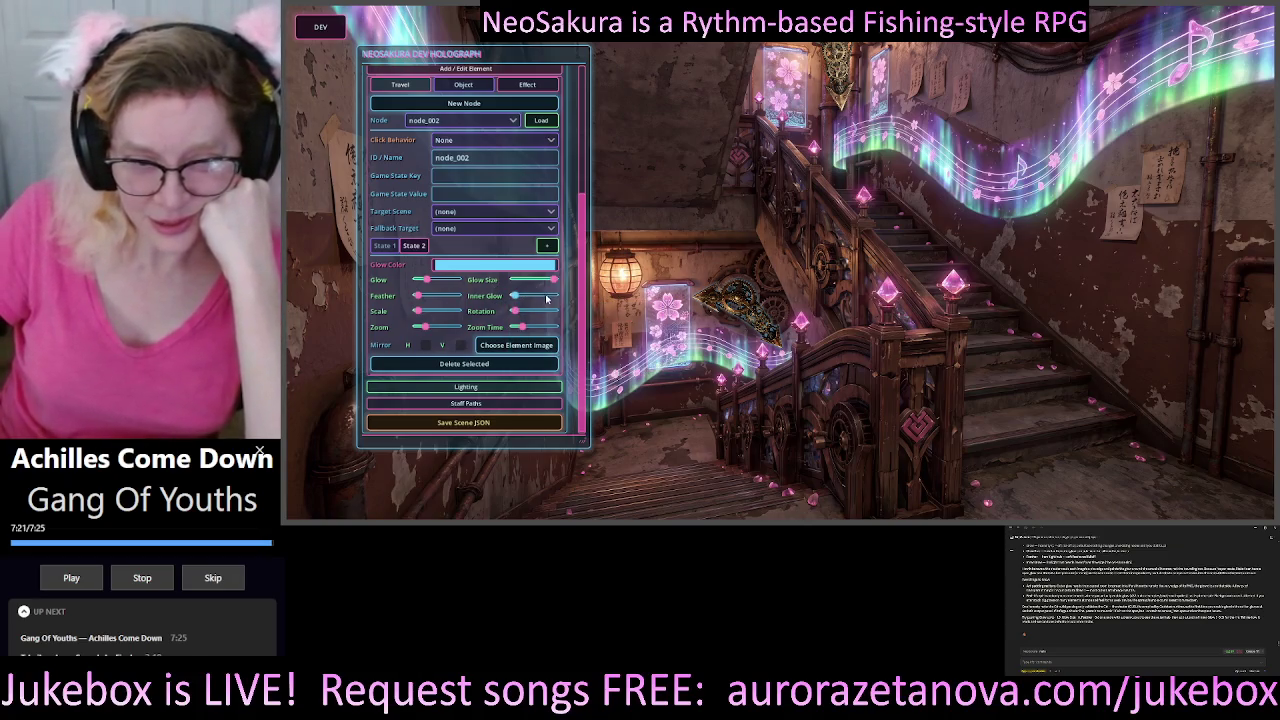
{"action": "mouse_move", "coordinate": [553, 280]}
{"action": "left_mouse_down"}
{"action": "mouse_move", "coordinate": [483, 282]}
{"action": "mouse_move", "coordinate": [548, 288]}
{"action": "mouse_move", "coordinate": [490, 292]}
{"action": "left_mouse_up"}
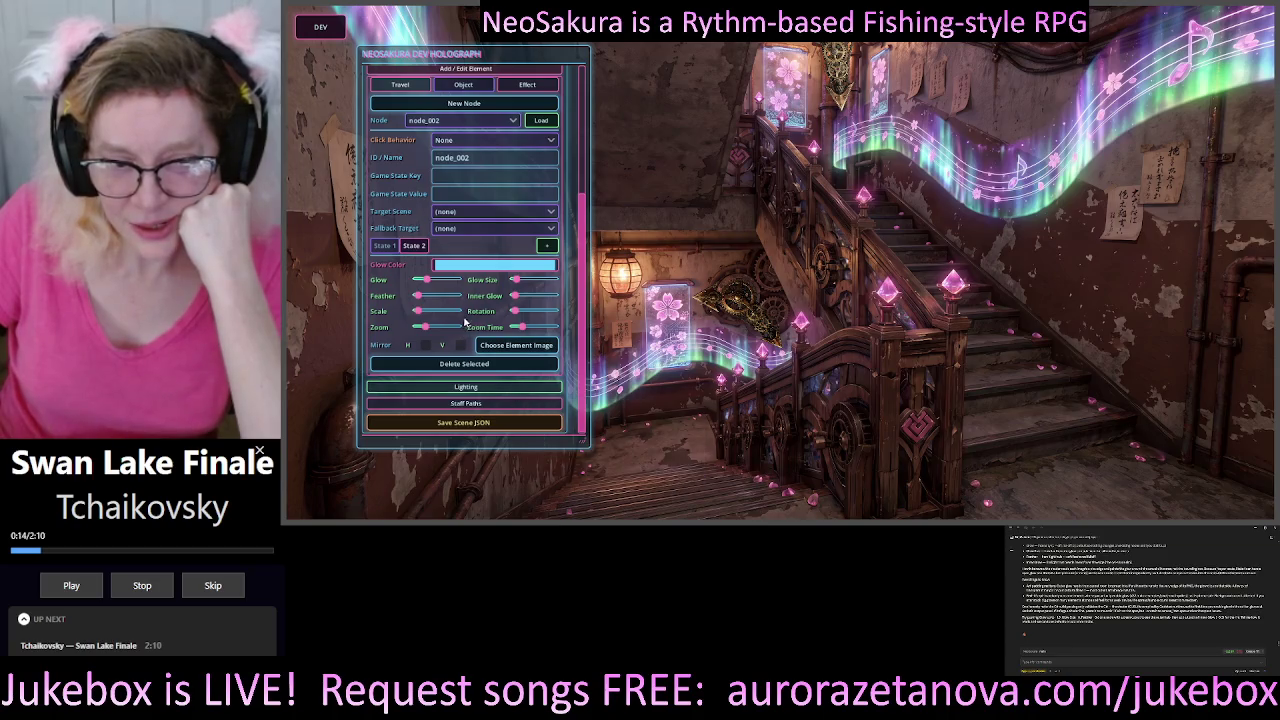
- Reload node_002 in the element editor and bring up its State 1 glow settings
{"action": "scroll", "coordinate": [464, 322], "scroll_direction": "up", "scroll_amount": 3}
{"action": "scroll", "coordinate": [469, 316], "scroll_direction": "down", "scroll_amount": 3}
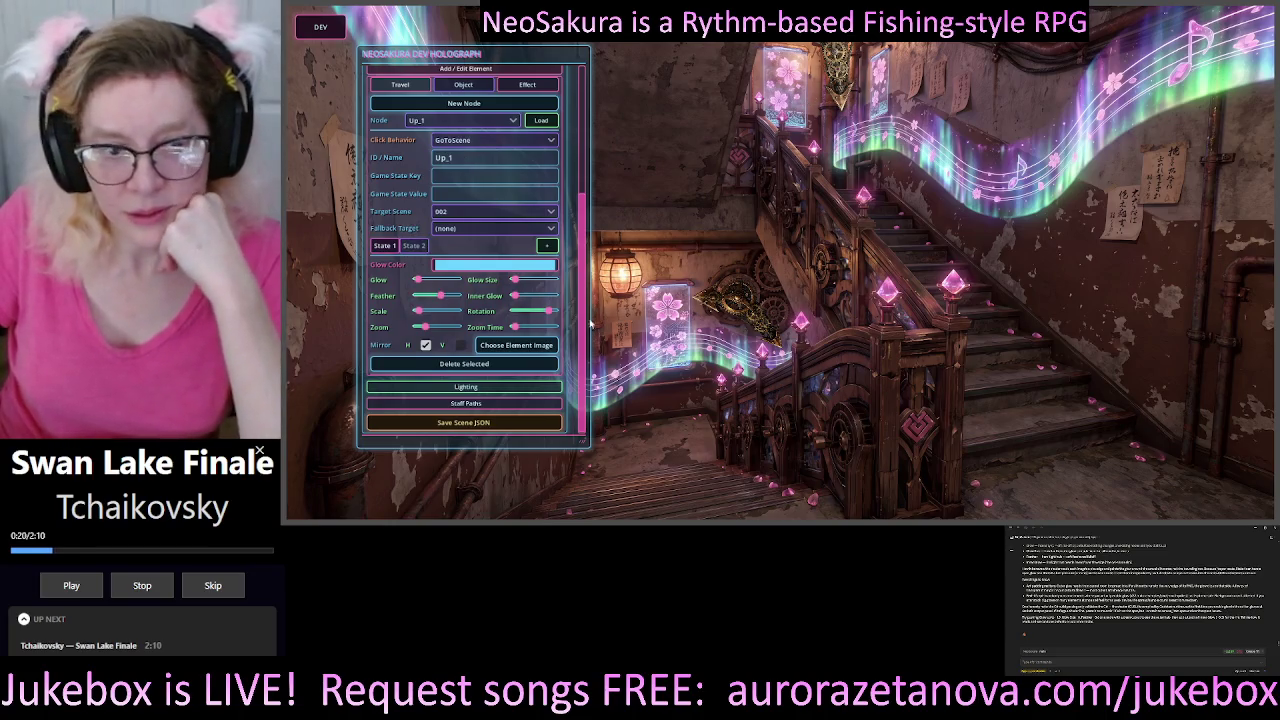
{"action": "left_click", "coordinate": [412, 246]}
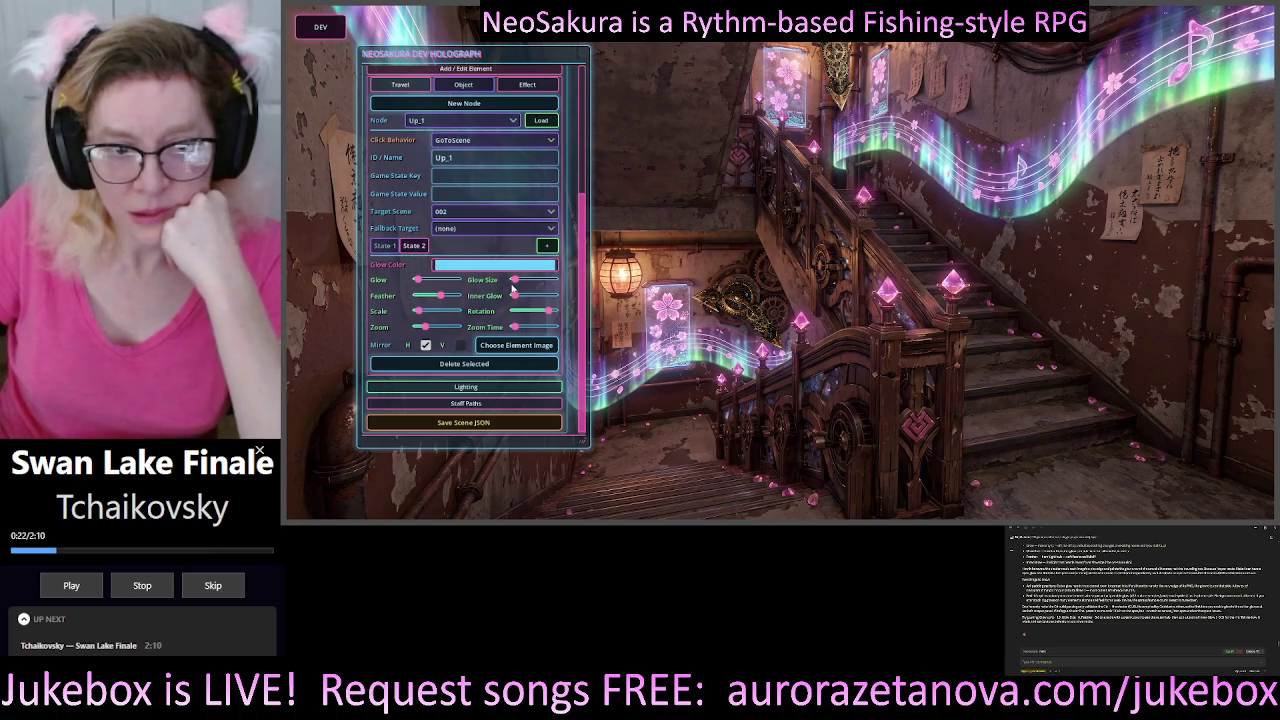
{"action": "left_click", "coordinate": [387, 246]}
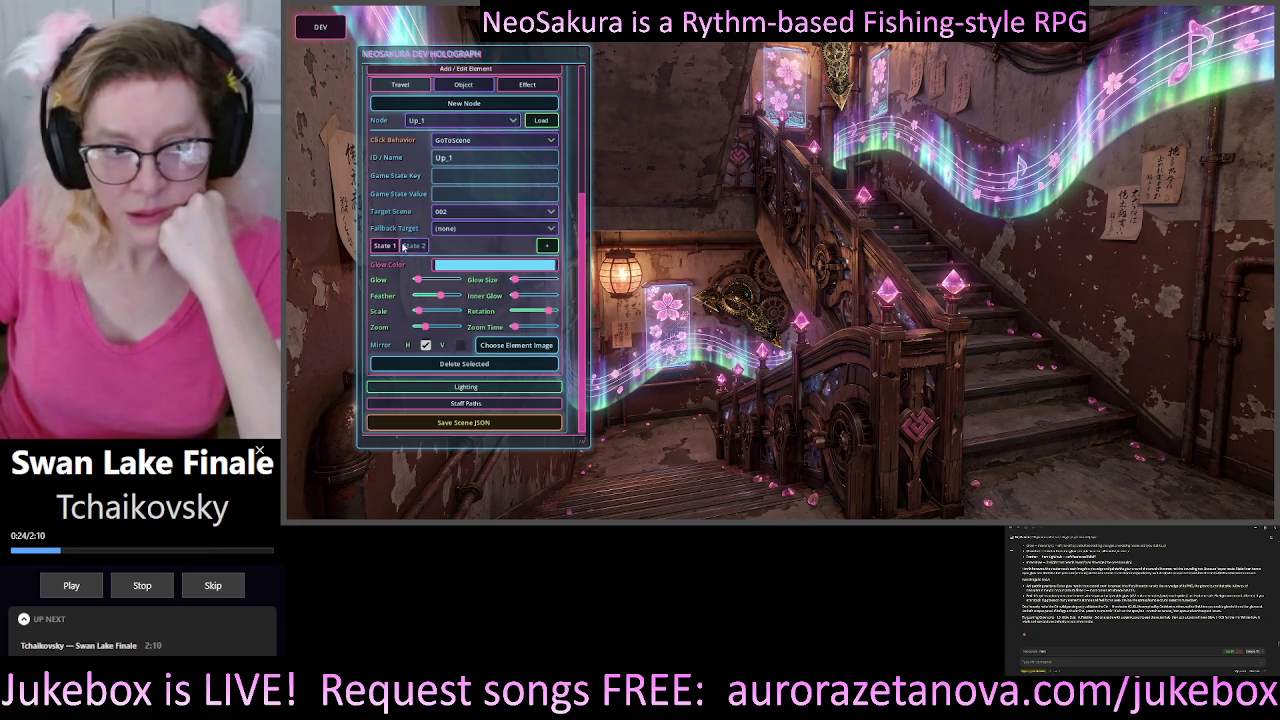
{"action": "left_click", "coordinate": [412, 247]}
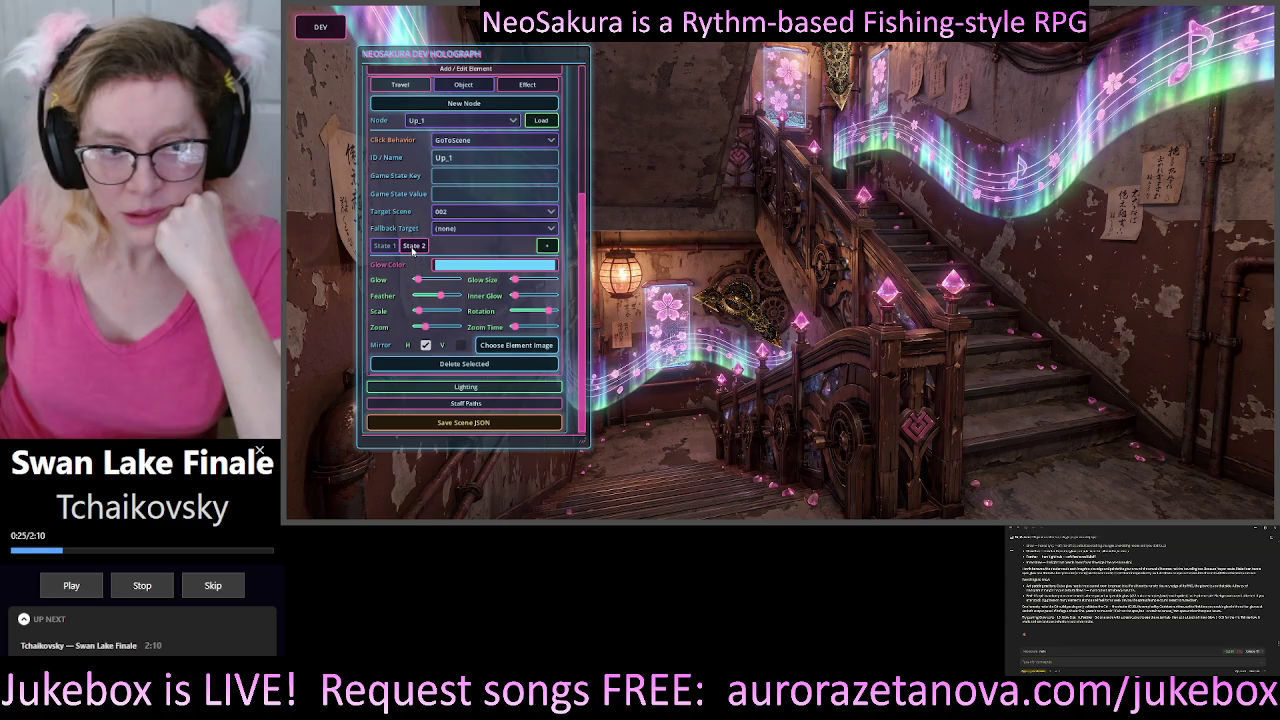
{"action": "left_click", "coordinate": [745, 311]}
{"action": "left_click", "coordinate": [379, 247]}
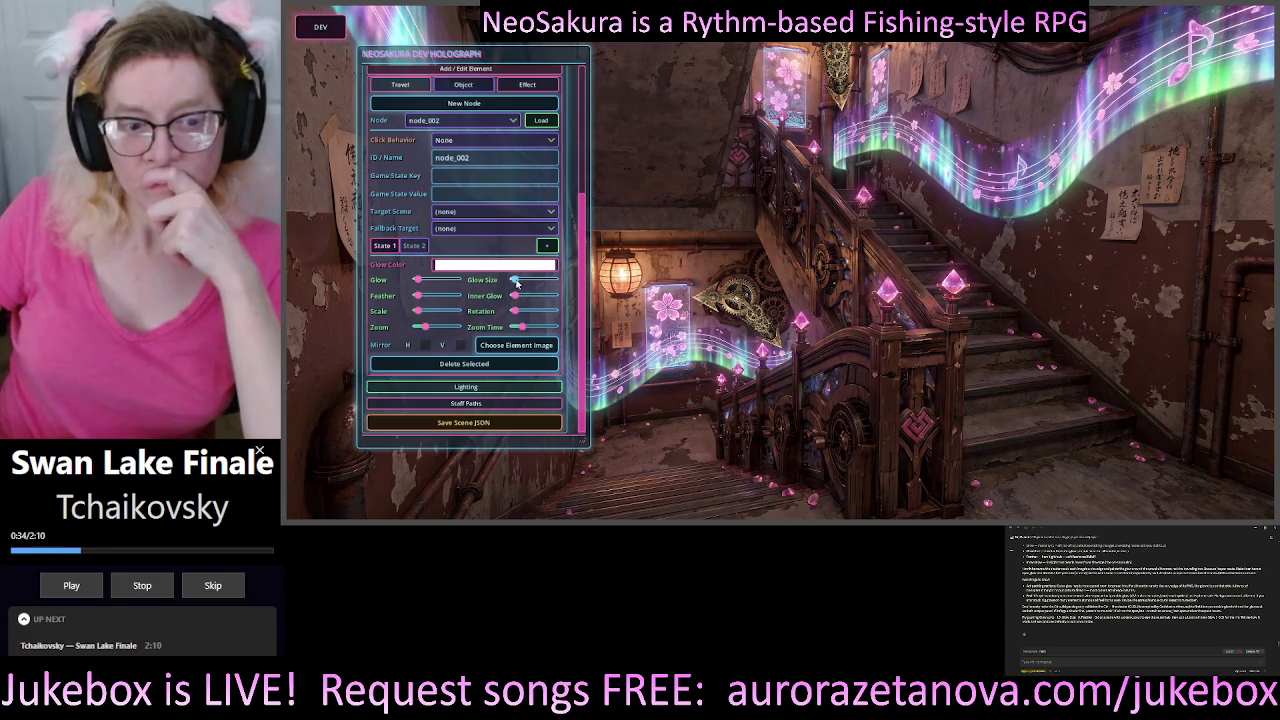
- Give State 1 a brighter white glow, minimum Glow Size, strong Inner Glow and softer Feather
{"action": "left_click", "coordinate": [413, 246]}
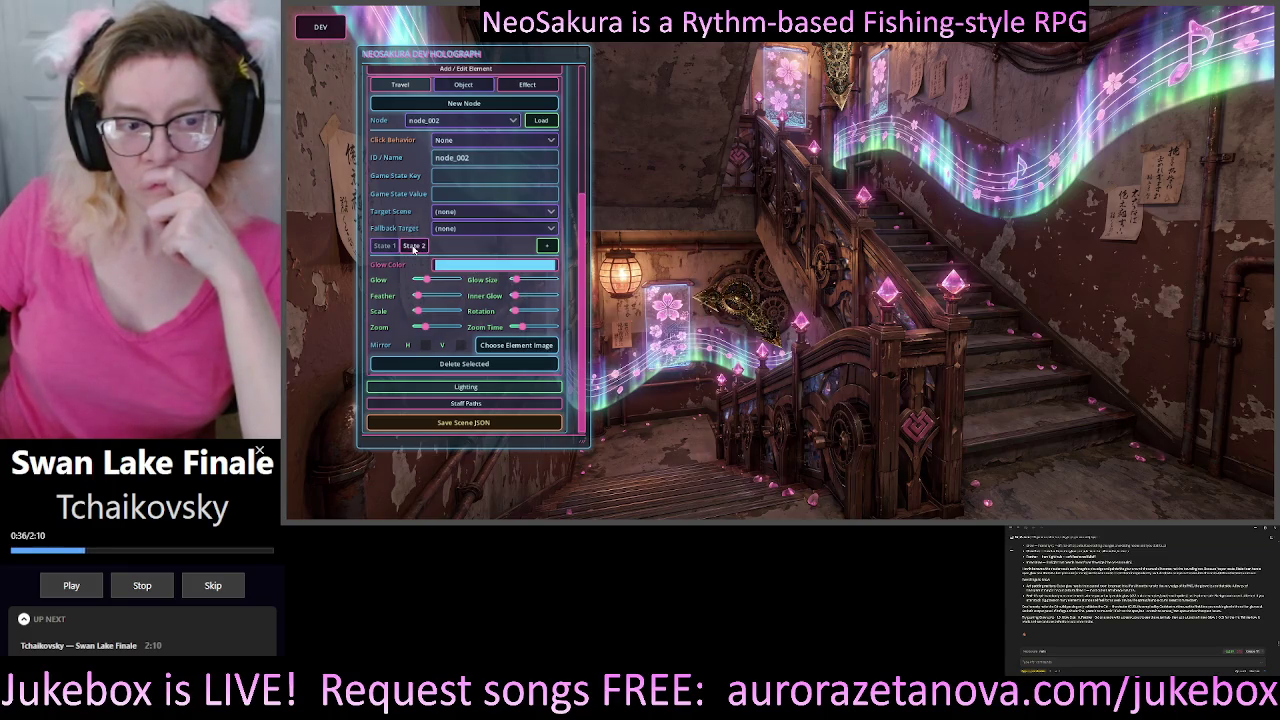
{"action": "left_click", "coordinate": [385, 247]}
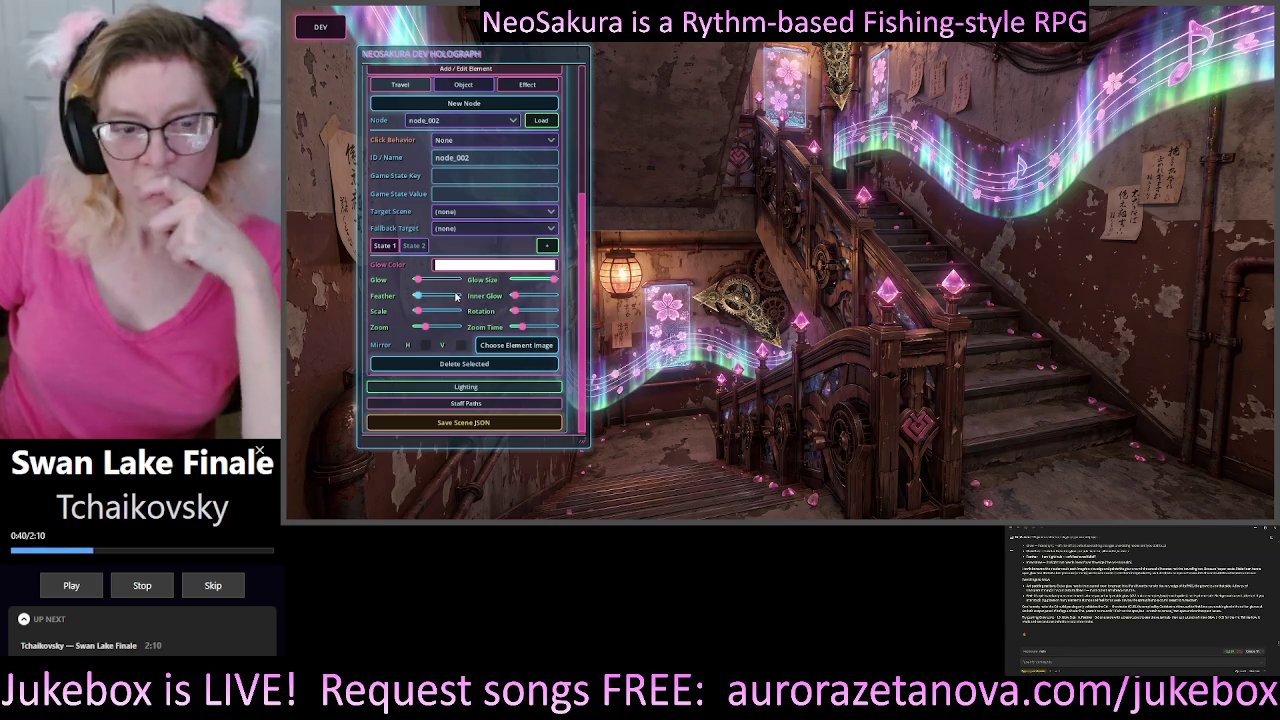
{"action": "left_click_drag", "start_coordinate": [427, 286], "coordinate": [417, 284]}
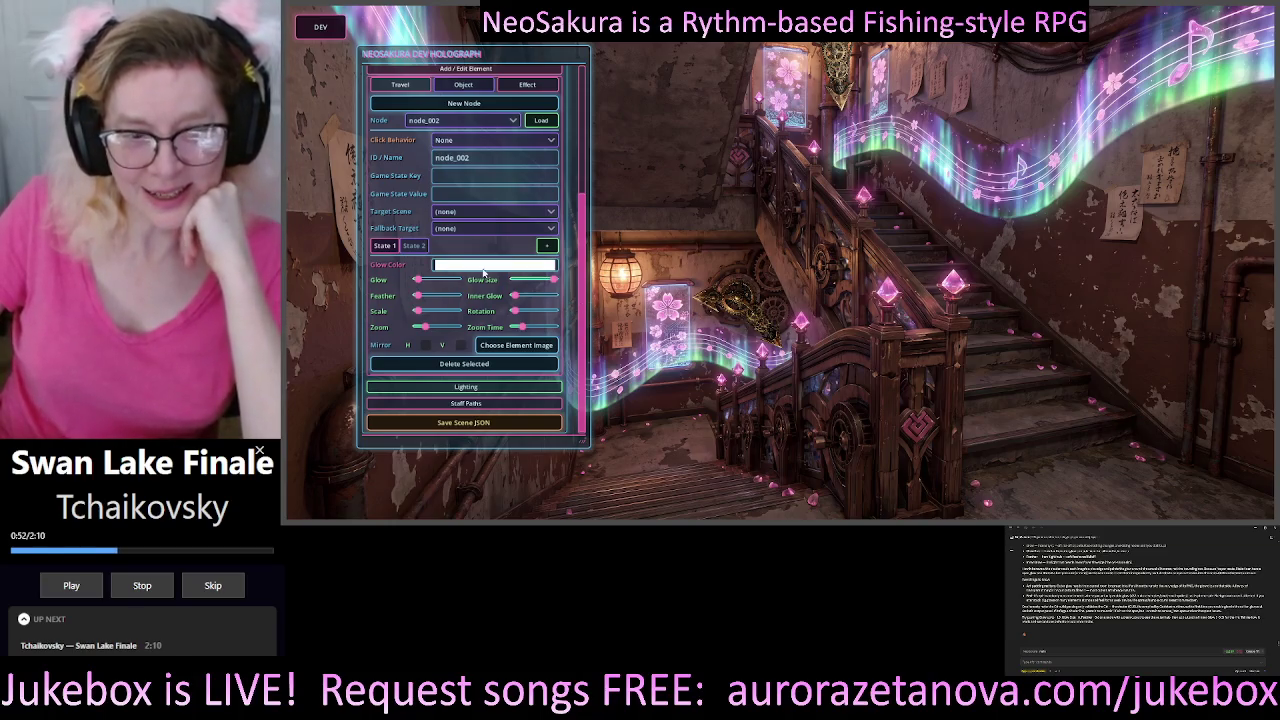
{"action": "left_click_drag", "start_coordinate": [556, 281], "coordinate": [481, 295]}
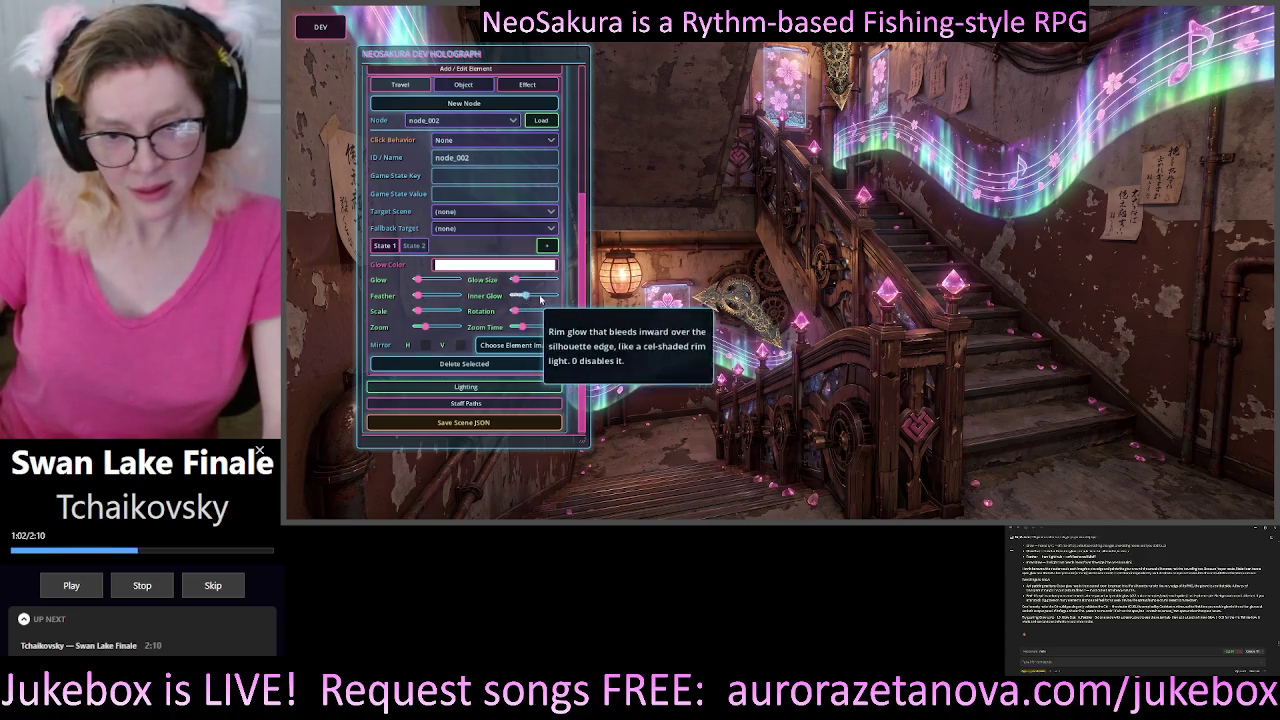
{"action": "mouse_move", "coordinate": [516, 296]}
{"action": "left_mouse_down"}
{"action": "mouse_move", "coordinate": [556, 297]}
{"action": "mouse_move", "coordinate": [512, 298]}
{"action": "left_mouse_up"}
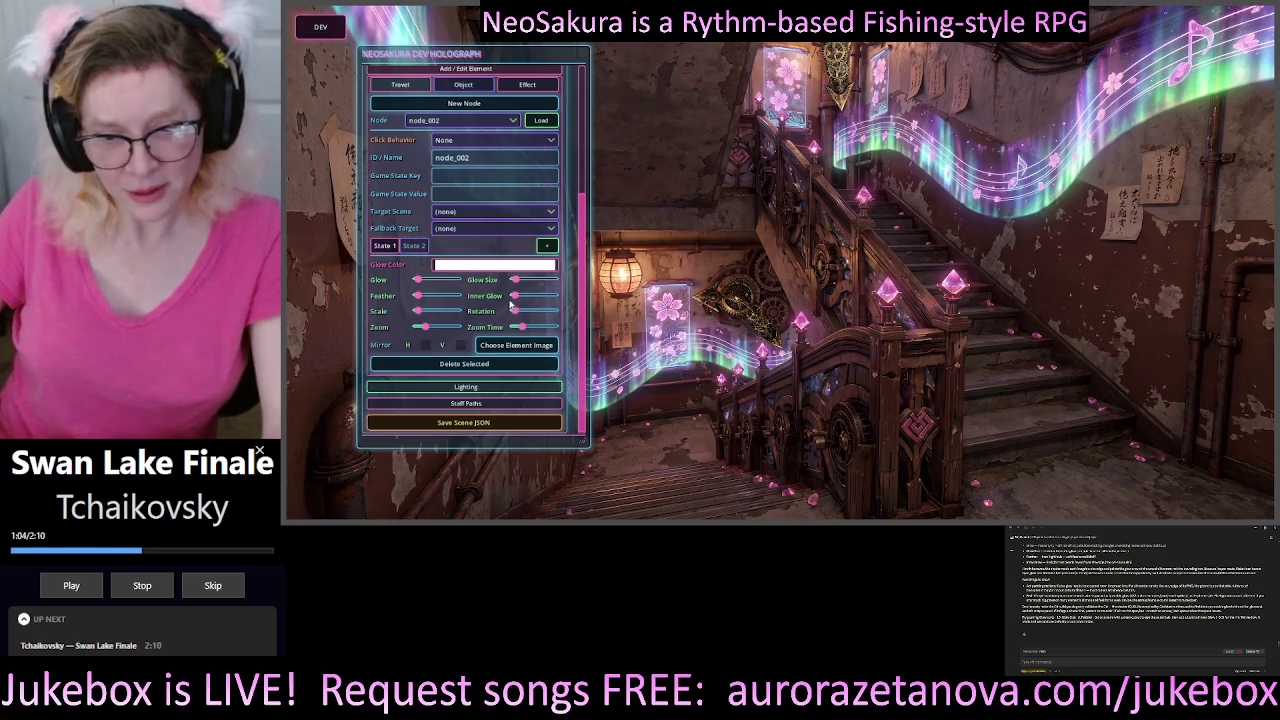
{"action": "left_click_drag", "start_coordinate": [421, 297], "coordinate": [478, 298]}
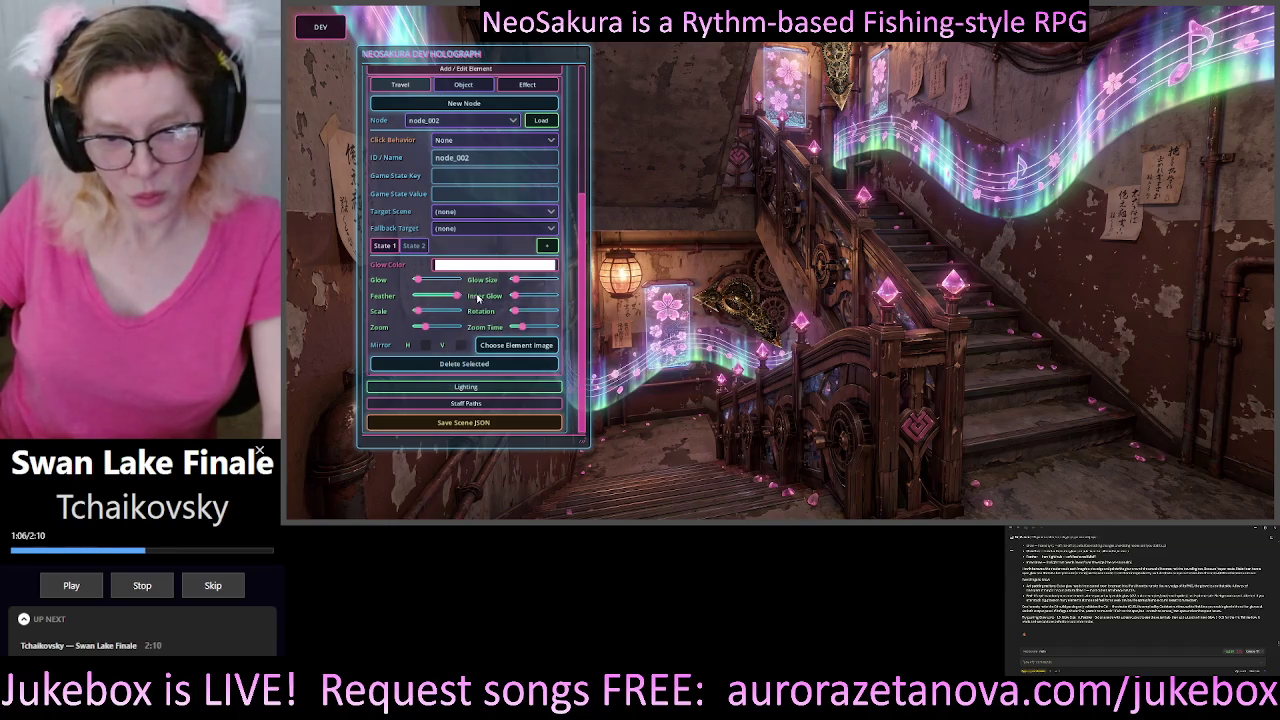
- Set node_002's glow colour to black, 000000, with its intensity lowered to -0.1
{"action": "left_click", "coordinate": [512, 266]}
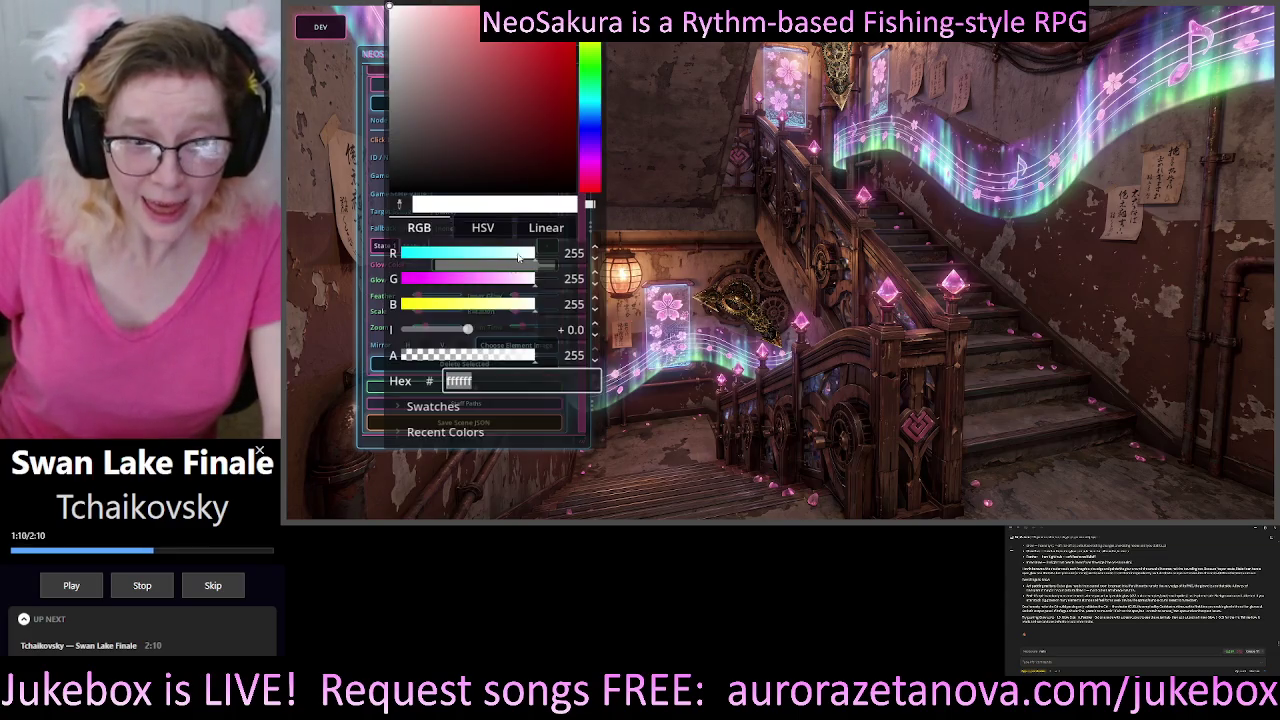
{"action": "mouse_move", "coordinate": [523, 165]}
{"action": "left_mouse_down"}
{"action": "mouse_move", "coordinate": [576, 10]}
{"action": "mouse_move", "coordinate": [693, 330]}
{"action": "mouse_move", "coordinate": [390, 68]}
{"action": "mouse_move", "coordinate": [463, 103]}
{"action": "mouse_move", "coordinate": [693, 285]}
{"action": "left_mouse_up"}
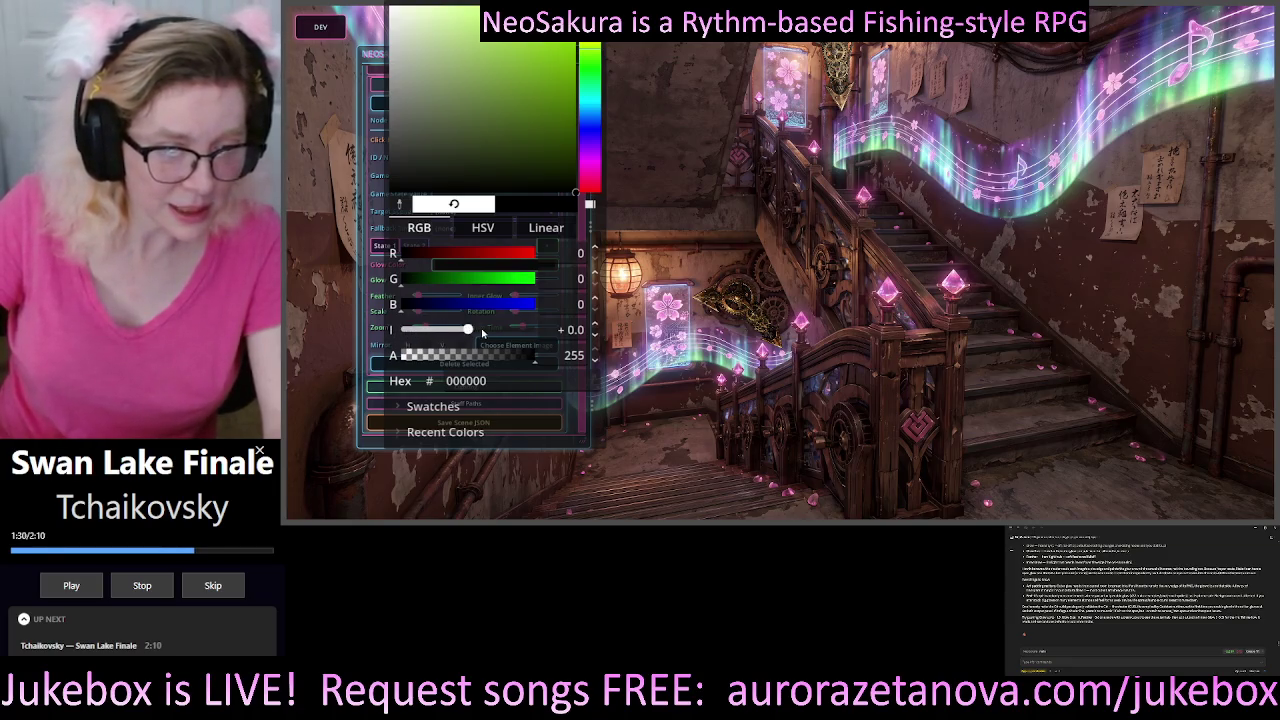
{"action": "mouse_move", "coordinate": [470, 331]}
{"action": "left_mouse_down"}
{"action": "mouse_move", "coordinate": [528, 331]}
{"action": "mouse_move", "coordinate": [390, 350]}
{"action": "mouse_move", "coordinate": [535, 350]}
{"action": "mouse_move", "coordinate": [466, 354]}
{"action": "left_mouse_up"}
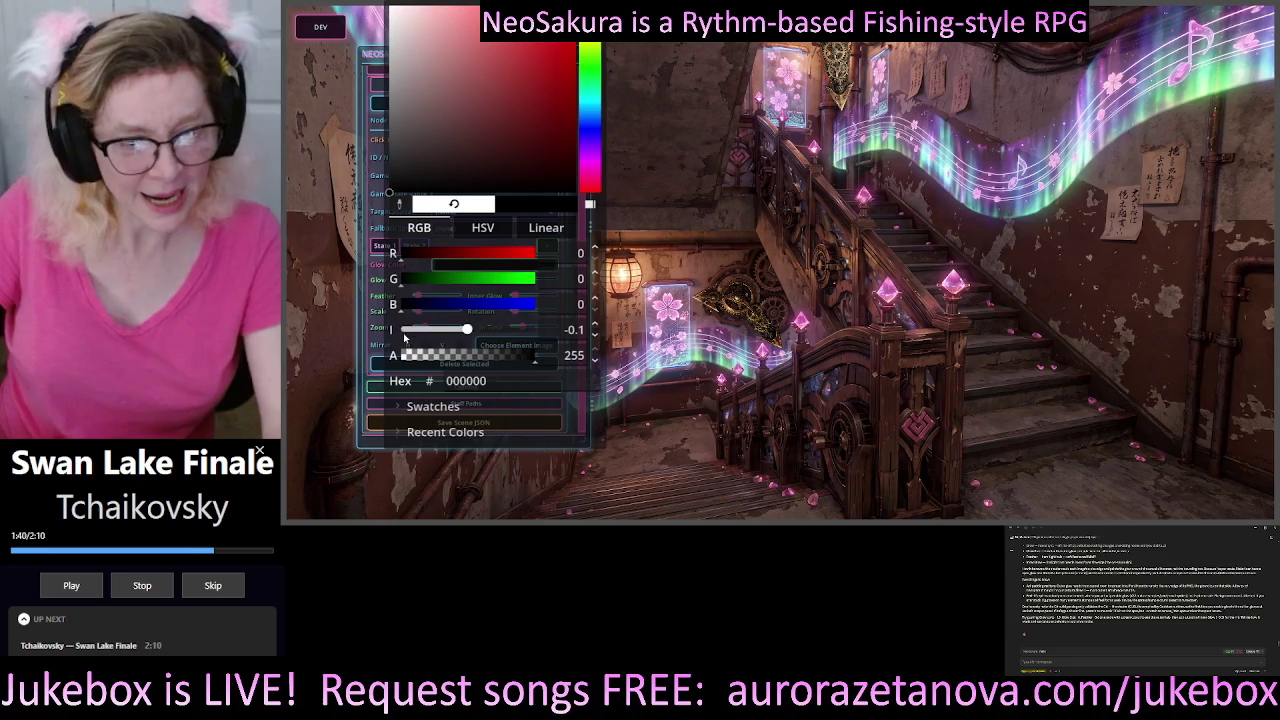
{"action": "left_click_drag", "start_coordinate": [467, 347], "coordinate": [392, 335]}
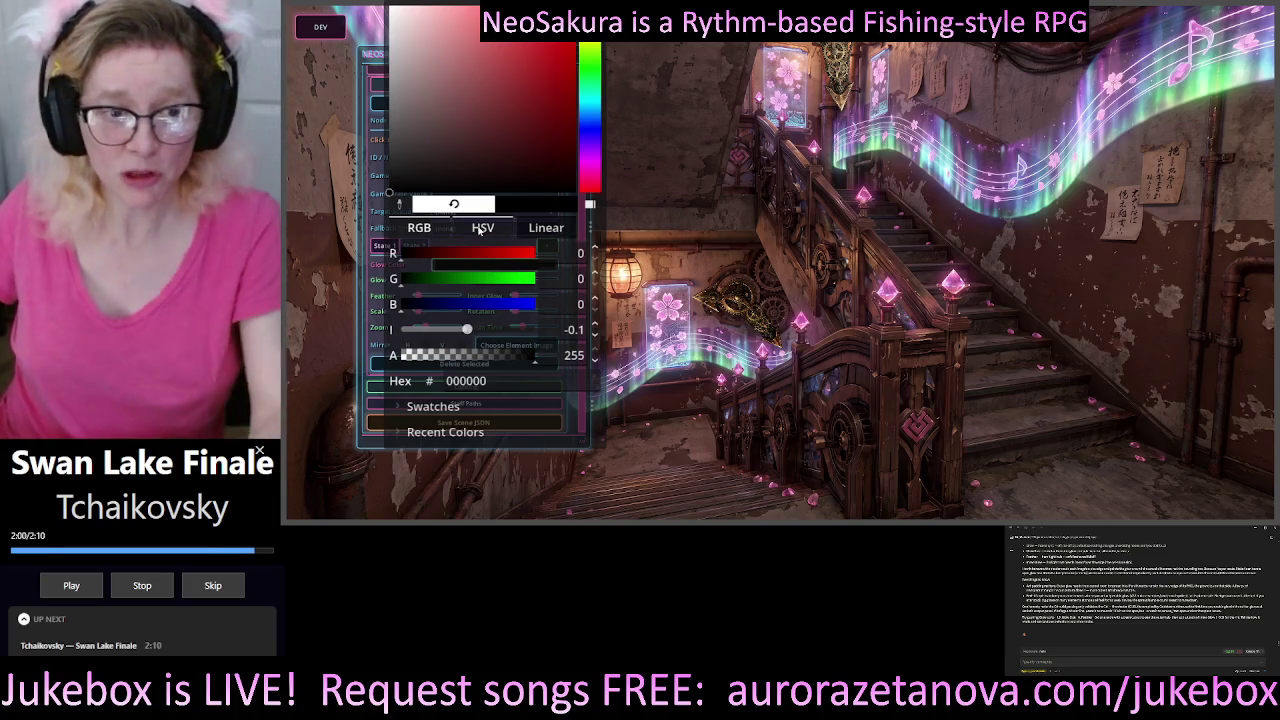
- In HSV mode, set the glow colour to vivid green: H 125, S 100, V 100
{"action": "left_click", "coordinate": [538, 228]}
{"action": "left_click", "coordinate": [538, 228]}
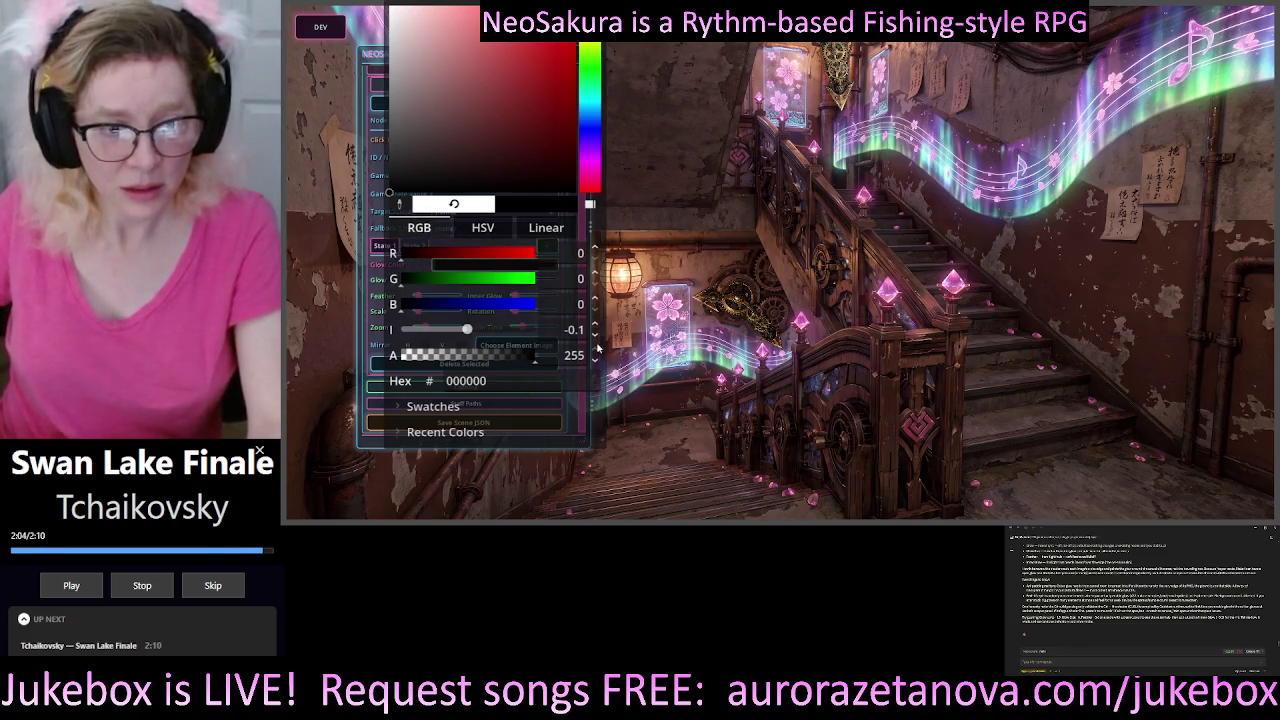
{"action": "left_click", "coordinate": [483, 227]}
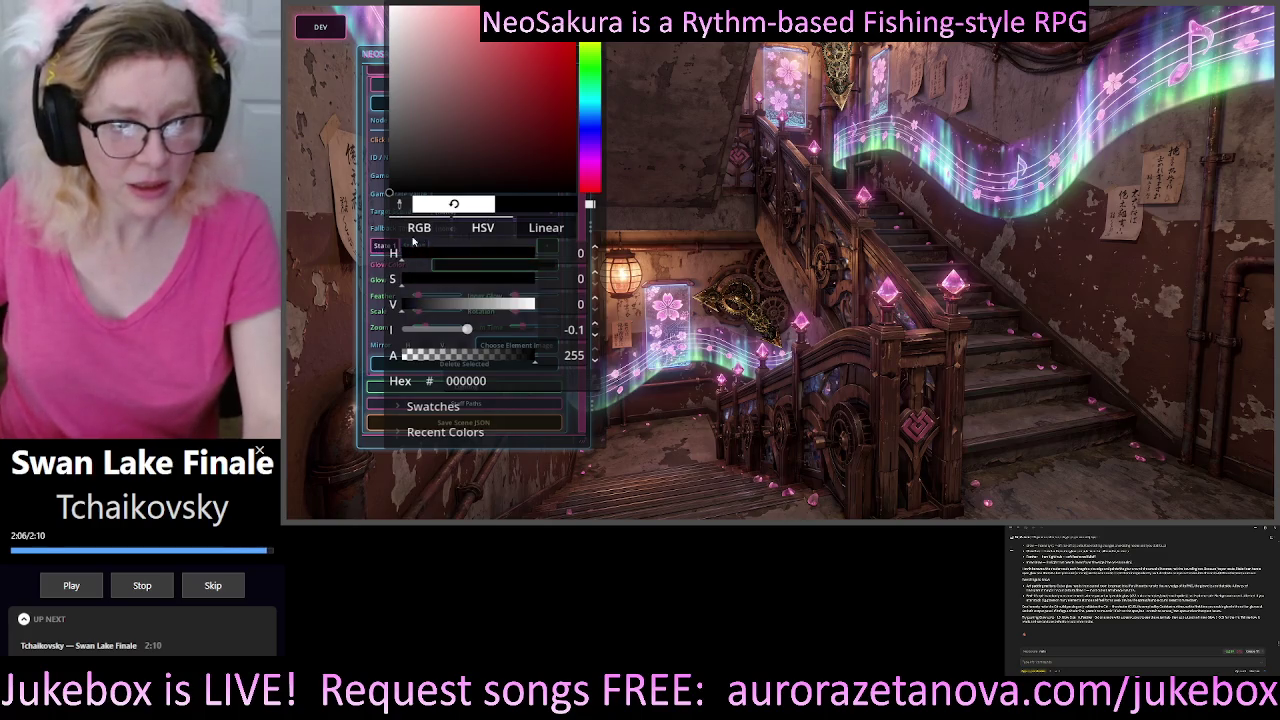
{"action": "mouse_move", "coordinate": [477, 264]}
{"action": "left_mouse_down"}
{"action": "mouse_move", "coordinate": [490, 264]}
{"action": "mouse_move", "coordinate": [348, 268]}
{"action": "mouse_move", "coordinate": [557, 261]}
{"action": "left_mouse_up"}
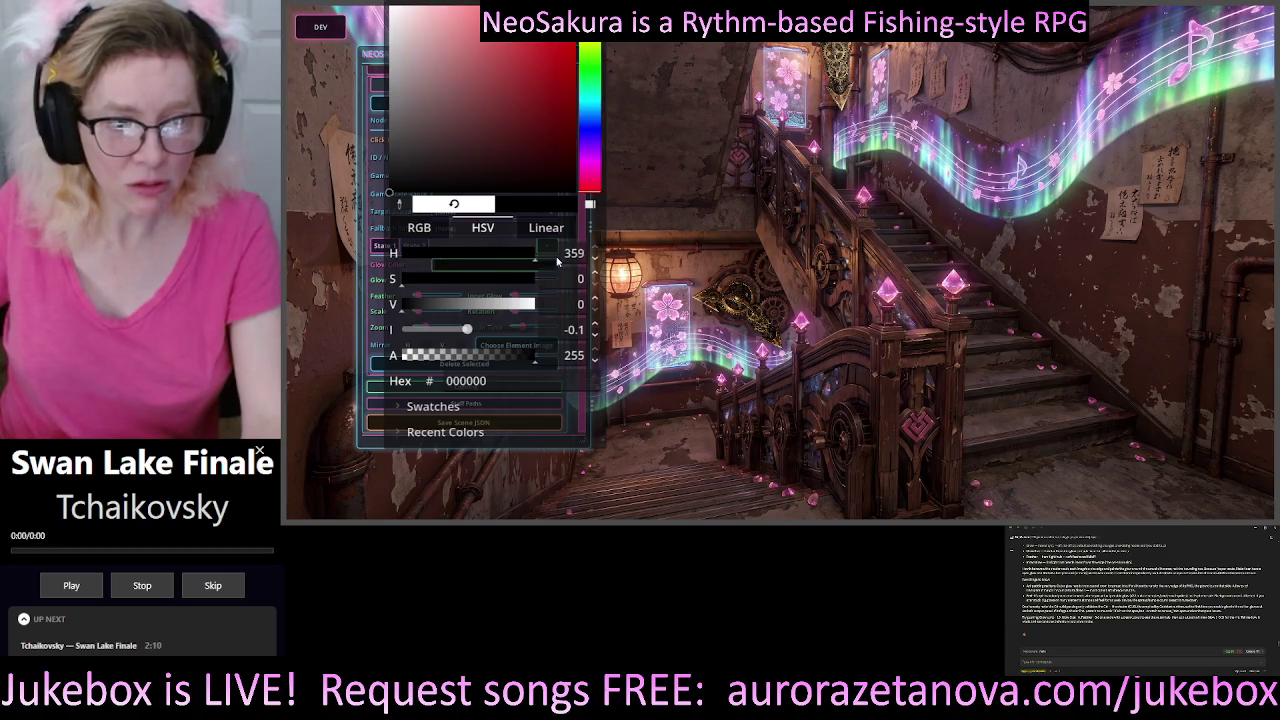
{"action": "left_click_drag", "start_coordinate": [414, 287], "coordinate": [534, 273]}
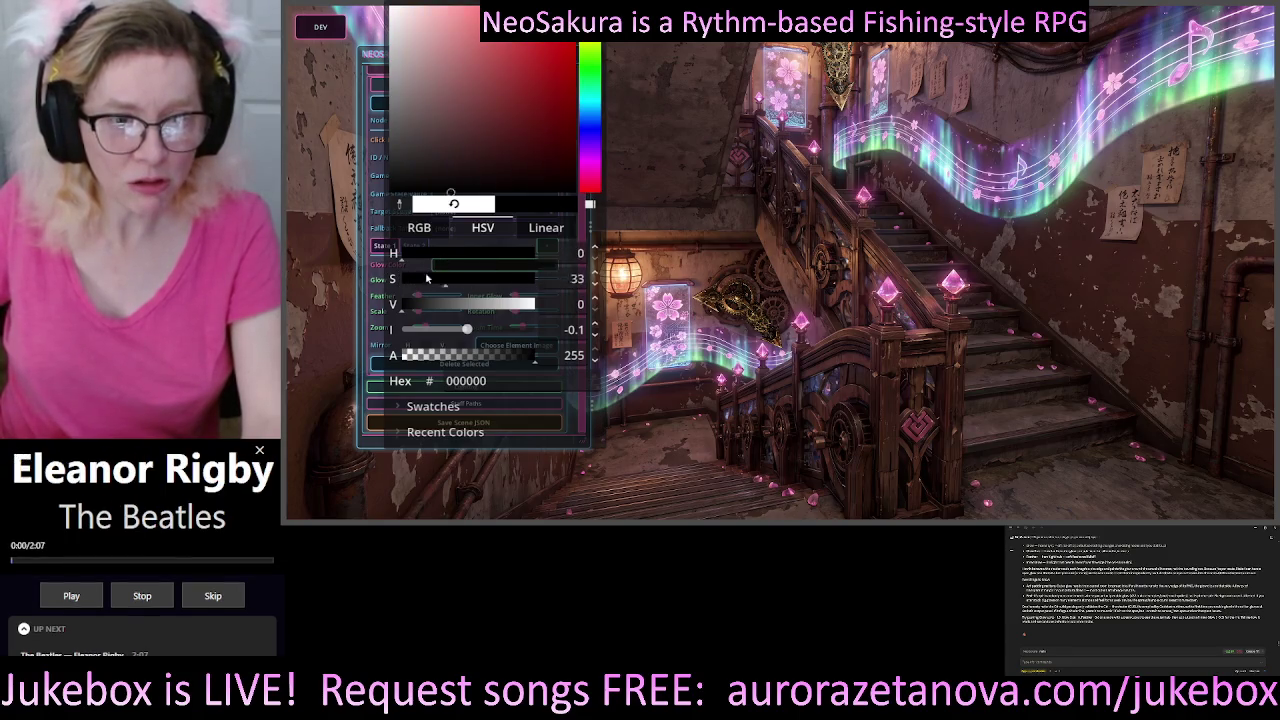
{"action": "mouse_move", "coordinate": [413, 306]}
{"action": "left_mouse_down"}
{"action": "mouse_move", "coordinate": [548, 285]}
{"action": "mouse_move", "coordinate": [470, 300]}
{"action": "mouse_move", "coordinate": [647, 308]}
{"action": "left_mouse_up"}
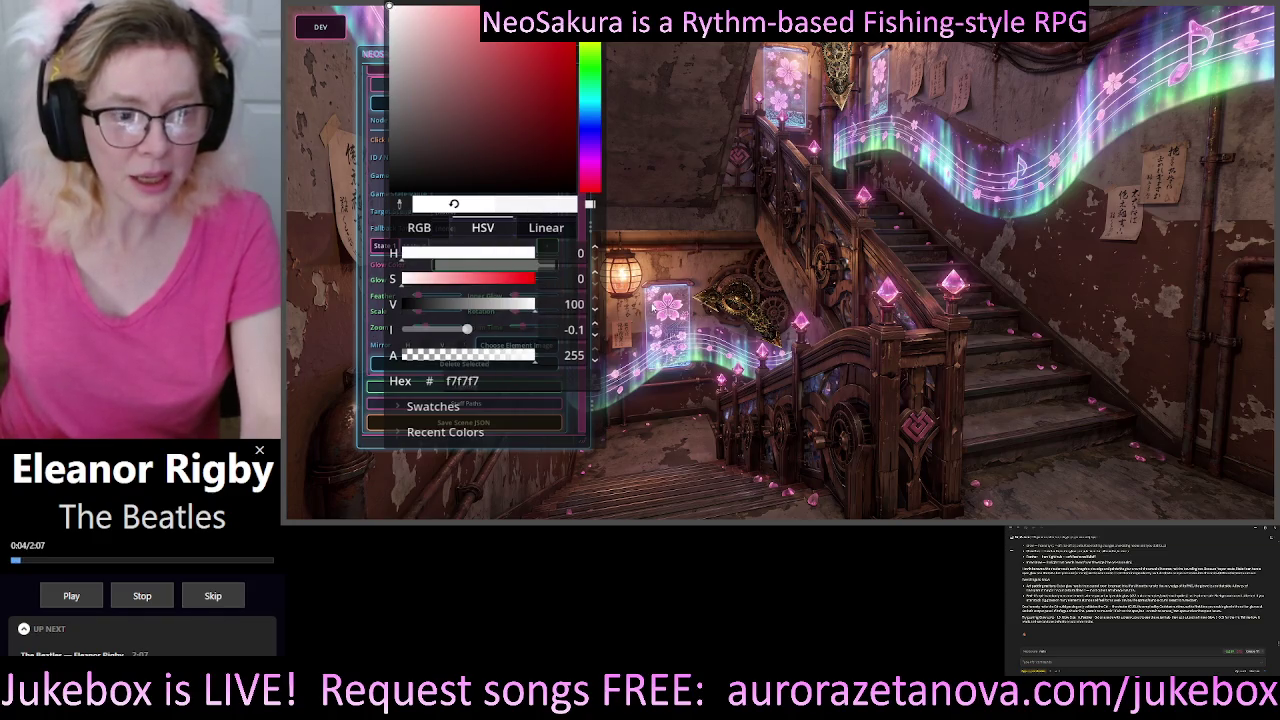
{"action": "left_click_drag", "start_coordinate": [489, 290], "coordinate": [595, 284]}
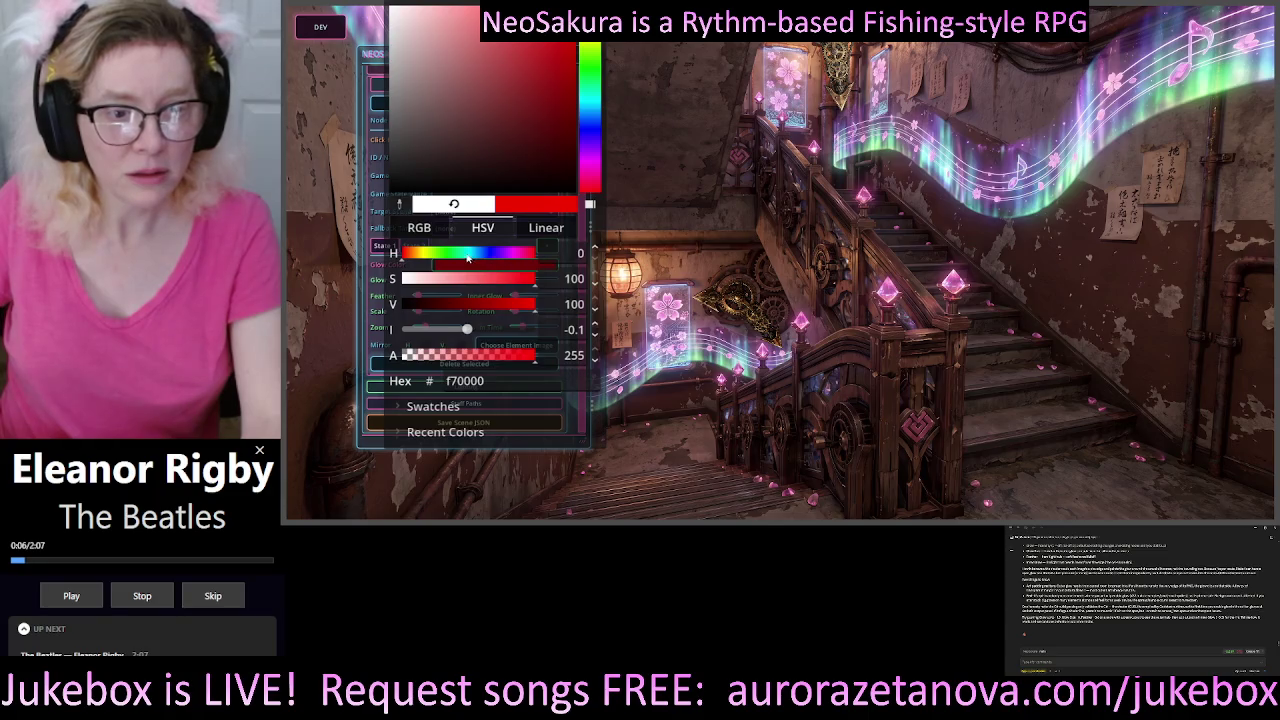
{"action": "mouse_move", "coordinate": [467, 258]}
{"action": "left_mouse_down"}
{"action": "mouse_move", "coordinate": [535, 258]}
{"action": "mouse_move", "coordinate": [448, 262]}
{"action": "left_mouse_up"}
{"action": "mouse_move", "coordinate": [466, 329]}
{"action": "left_mouse_down"}
{"action": "mouse_move", "coordinate": [429, 340]}
{"action": "mouse_move", "coordinate": [529, 341]}
{"action": "mouse_move", "coordinate": [404, 353]}
{"action": "mouse_move", "coordinate": [487, 343]}
{"action": "left_mouse_up"}
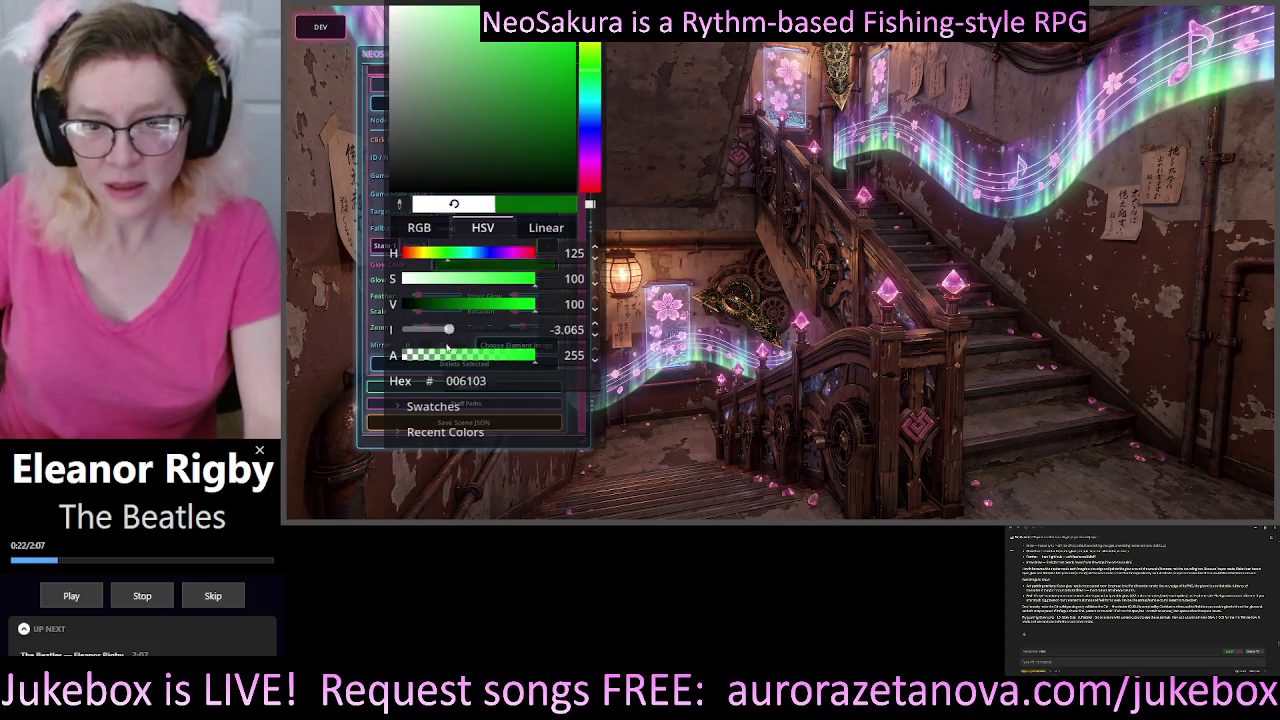
- Boost the green glow's intensity to about +2.2 and close the colour picker
{"action": "mouse_move", "coordinate": [447, 347]}
{"action": "left_mouse_down"}
{"action": "mouse_move", "coordinate": [484, 351]}
{"action": "mouse_move", "coordinate": [390, 356]}
{"action": "left_mouse_up"}
{"action": "mouse_move", "coordinate": [294, 353]}
{"action": "left_mouse_down"}
{"action": "mouse_move", "coordinate": [859, 336]}
{"action": "mouse_move", "coordinate": [460, 350]}
{"action": "mouse_move", "coordinate": [797, 330]}
{"action": "mouse_move", "coordinate": [460, 350]}
{"action": "mouse_move", "coordinate": [600, 345]}
{"action": "mouse_move", "coordinate": [466, 348]}
{"action": "mouse_move", "coordinate": [690, 330]}
{"action": "mouse_move", "coordinate": [705, 310]}
{"action": "left_mouse_up"}
{"action": "mouse_move", "coordinate": [618, 311]}
{"action": "left_mouse_down"}
{"action": "mouse_move", "coordinate": [492, 340]}
{"action": "mouse_move", "coordinate": [484, 355]}
{"action": "left_mouse_up"}
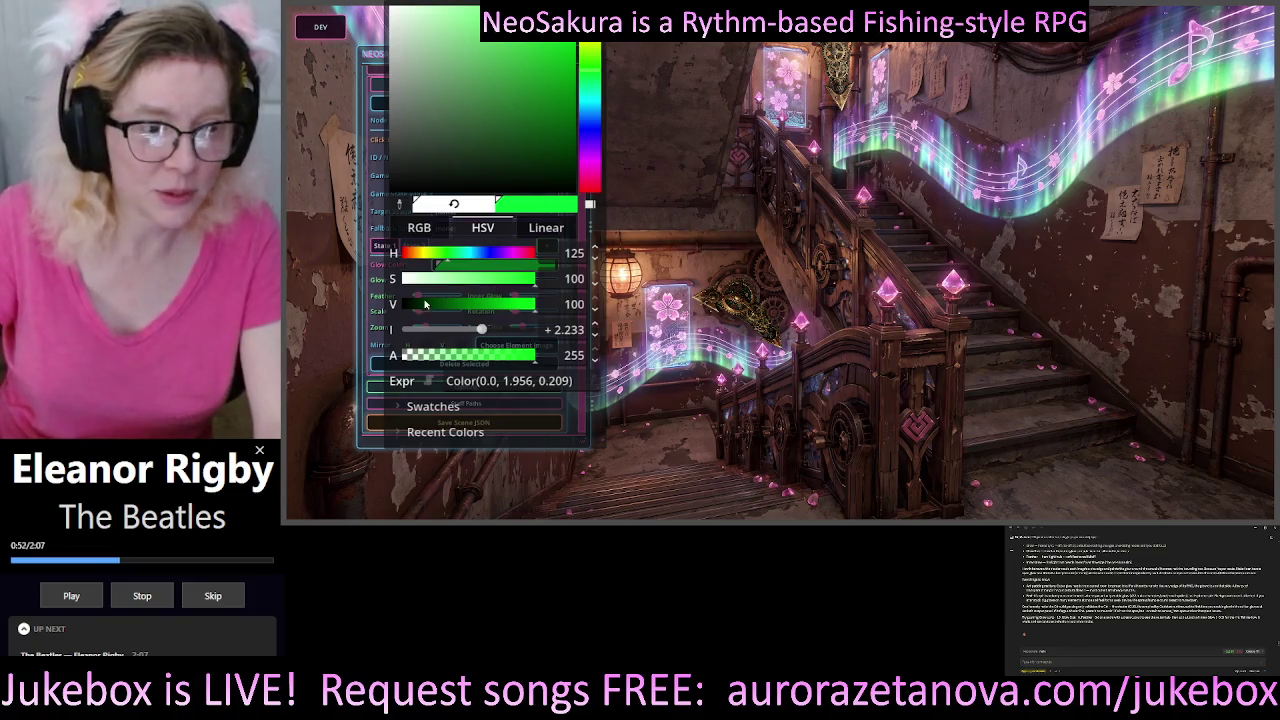
{"action": "left_click", "coordinate": [362, 282]}
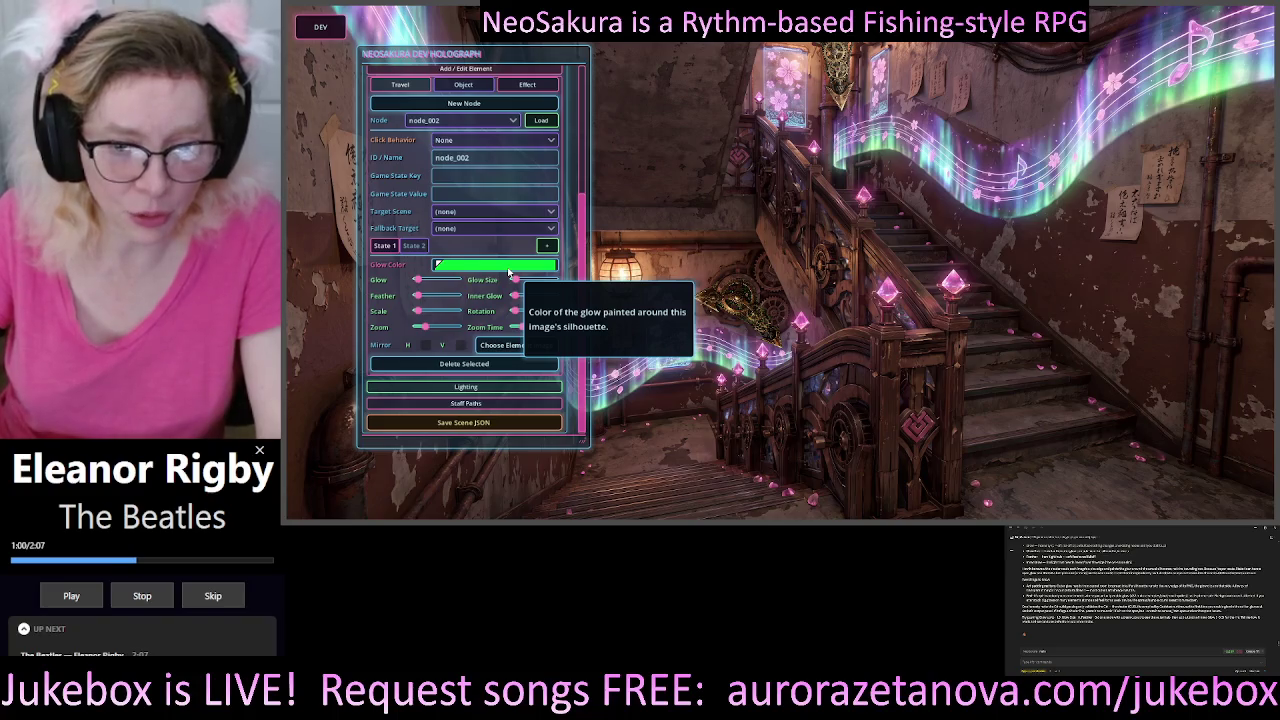
- Change node_002's State 1 glow colour from green to bright red on the hue bar
{"action": "left_click", "coordinate": [509, 272]}
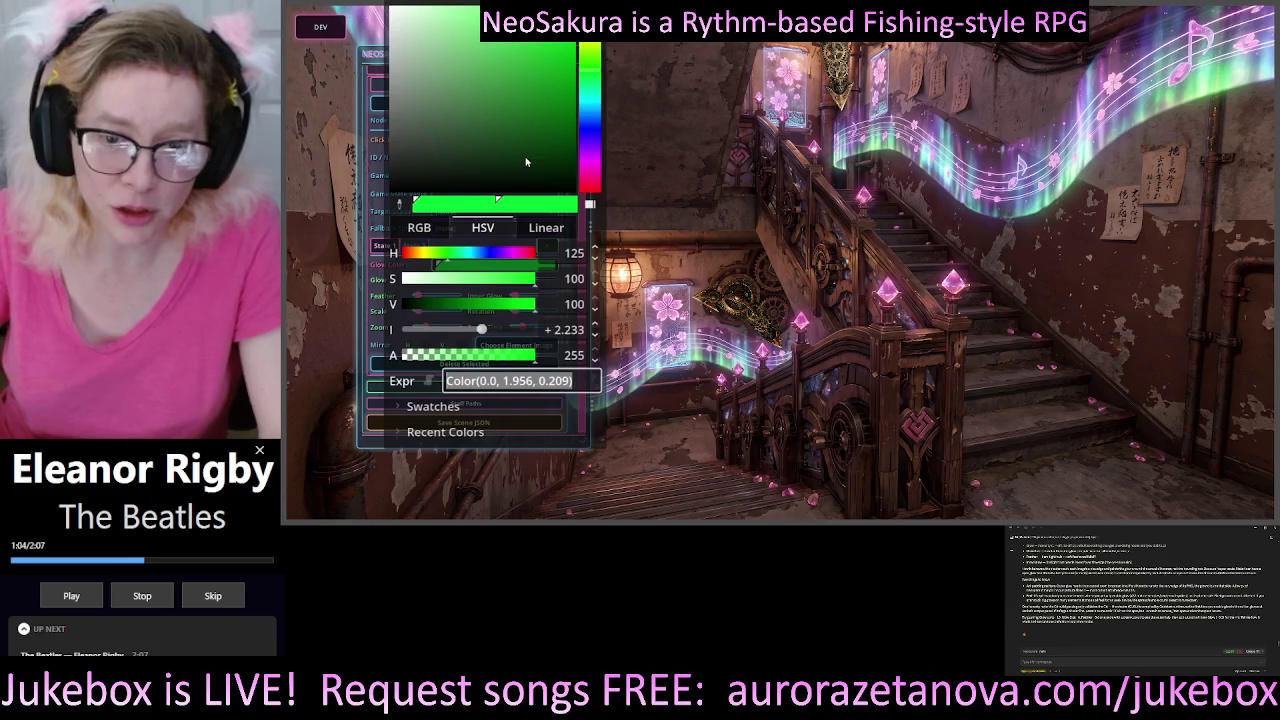
{"action": "left_click", "coordinate": [595, 155]}
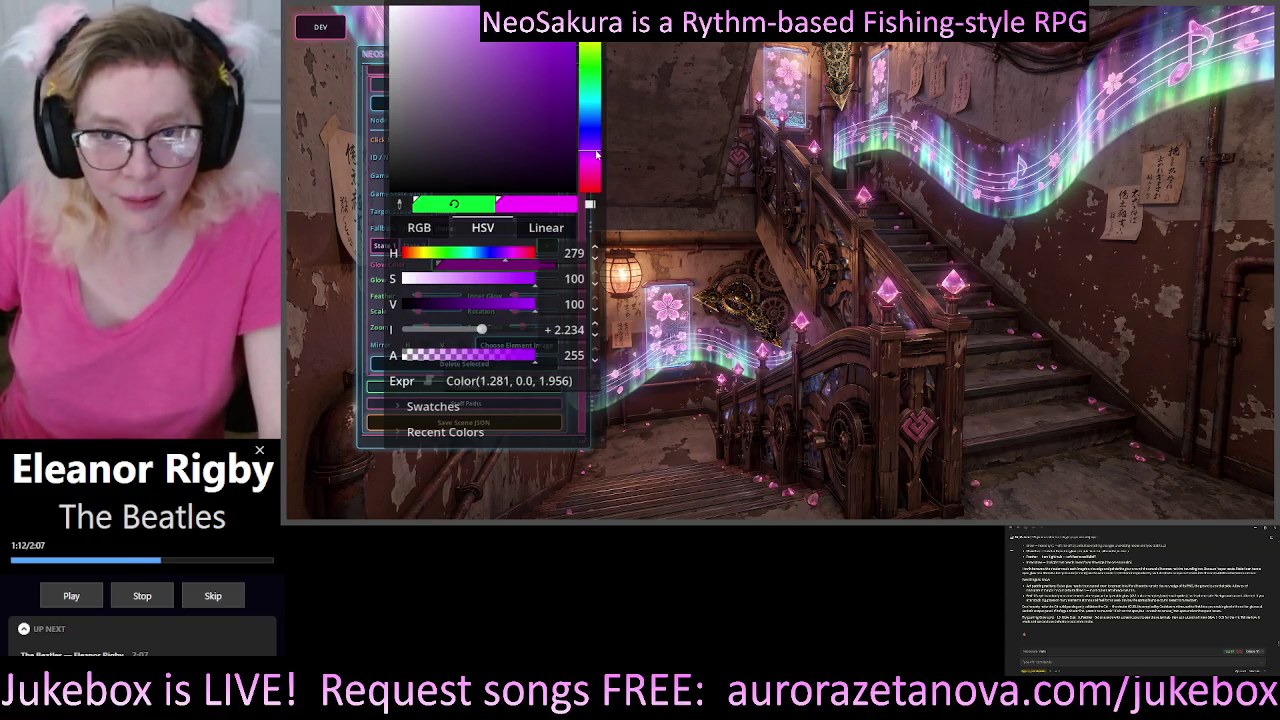
{"action": "left_click_drag", "start_coordinate": [597, 155], "coordinate": [600, 162]}
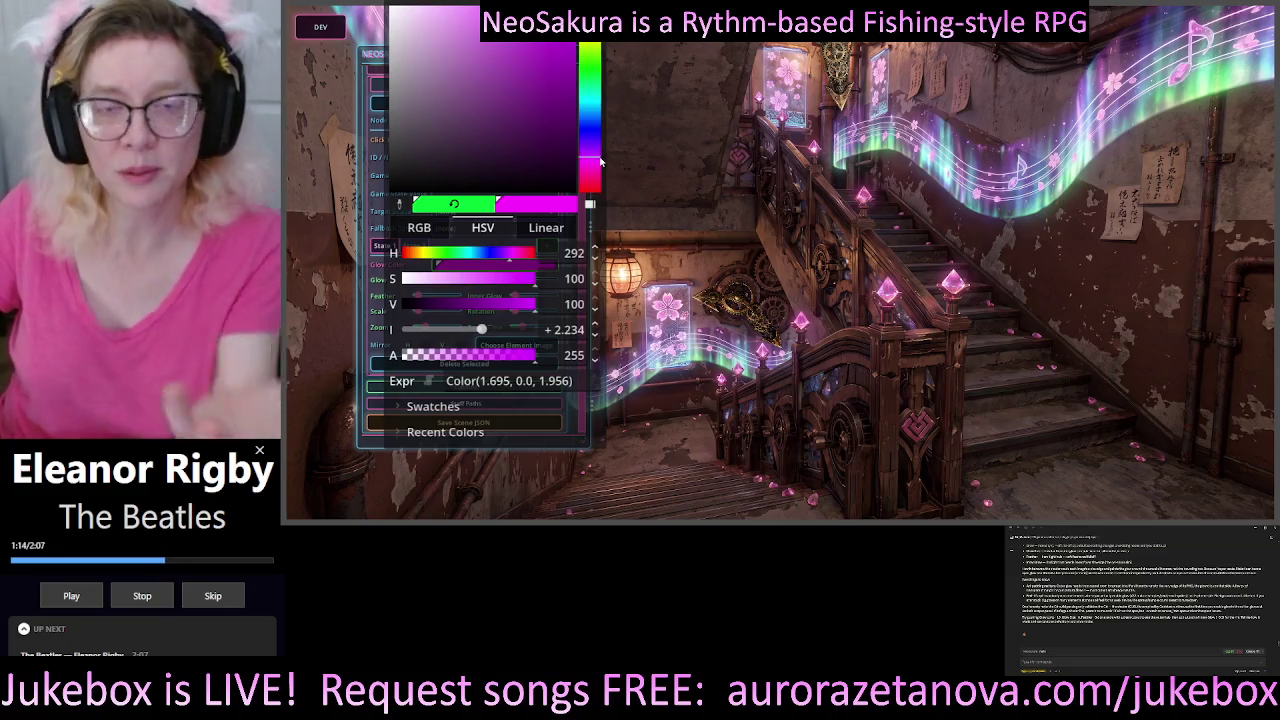
{"action": "mouse_move", "coordinate": [600, 162]}
{"action": "left_mouse_down"}
{"action": "mouse_move", "coordinate": [593, 184]}
{"action": "mouse_move", "coordinate": [598, 38]}
{"action": "mouse_move", "coordinate": [598, 190]}
{"action": "left_mouse_up"}
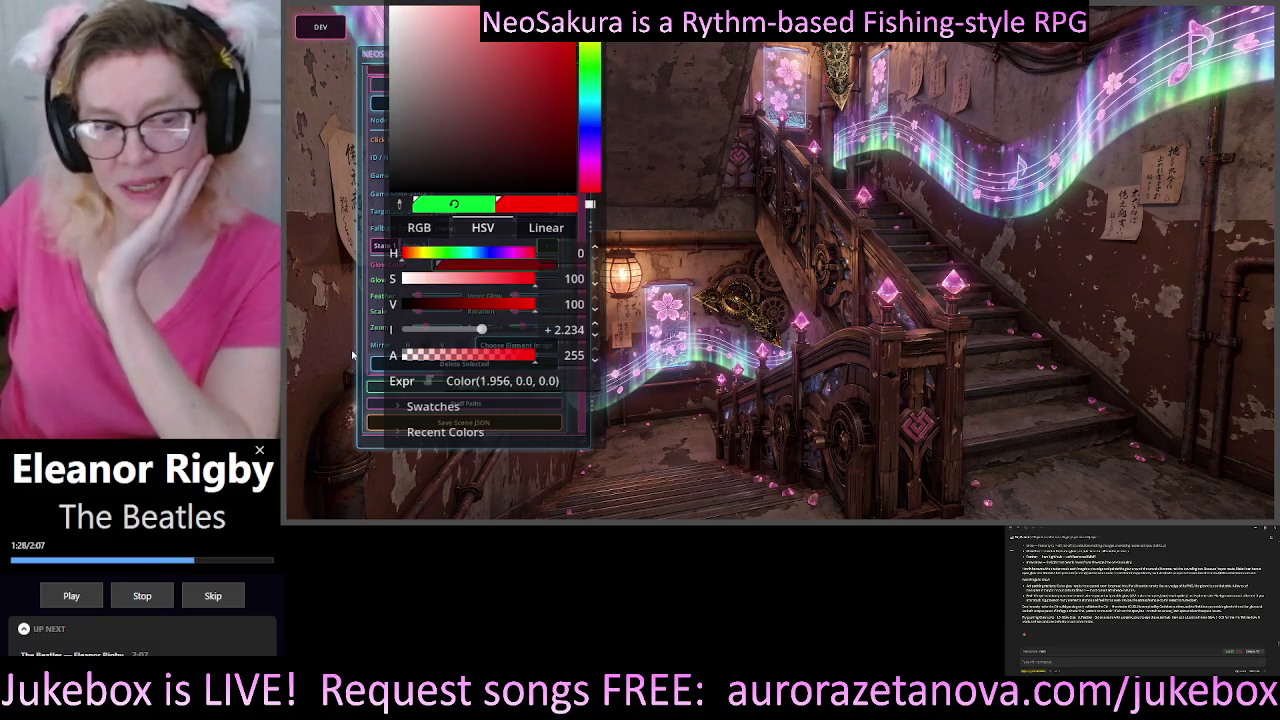
{"action": "left_click", "coordinate": [313, 337]}
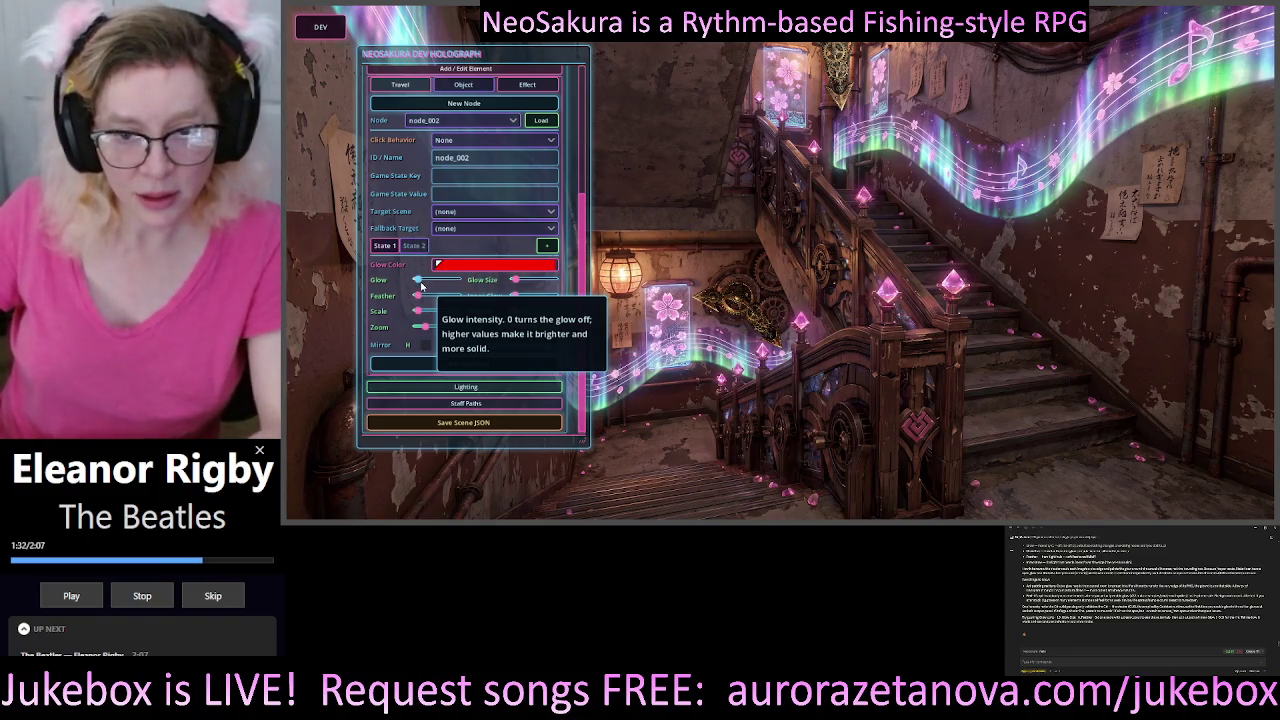
- Set node_002's glow colour to white, then set its alpha to 0 for full transparency
{"action": "left_click", "coordinate": [480, 264]}
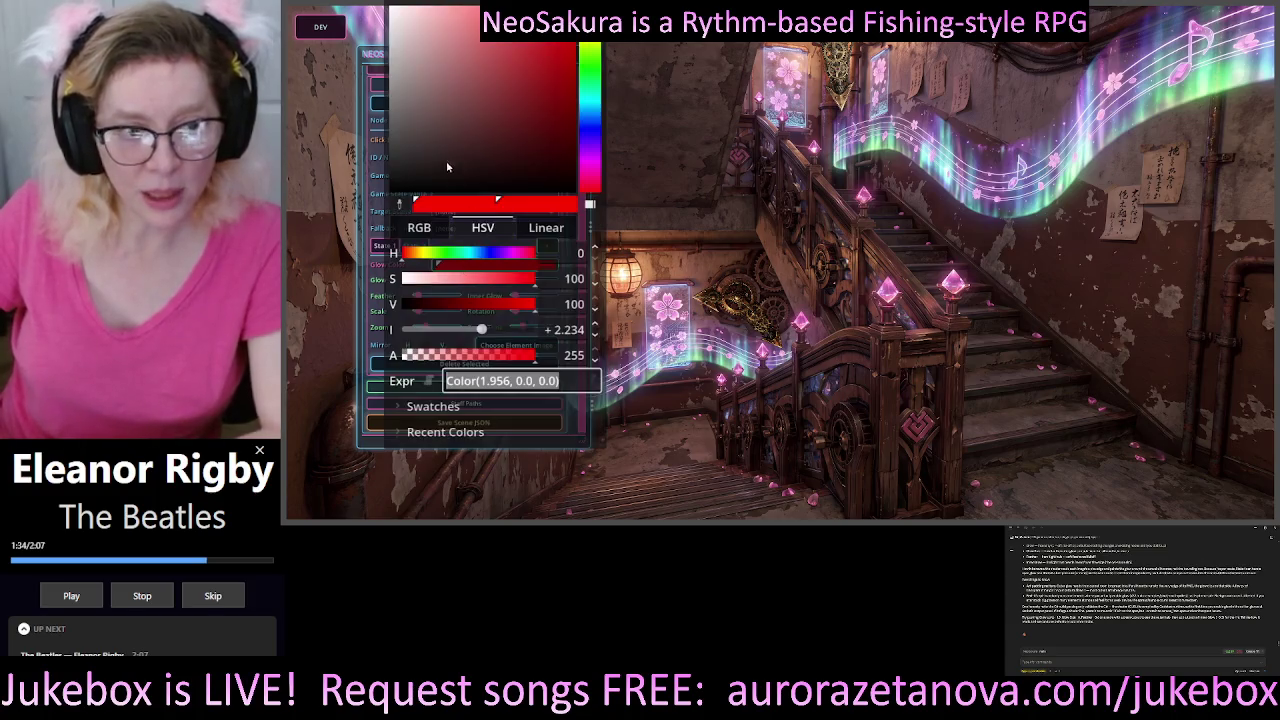
{"action": "left_click_drag", "start_coordinate": [406, 22], "coordinate": [388, 4]}
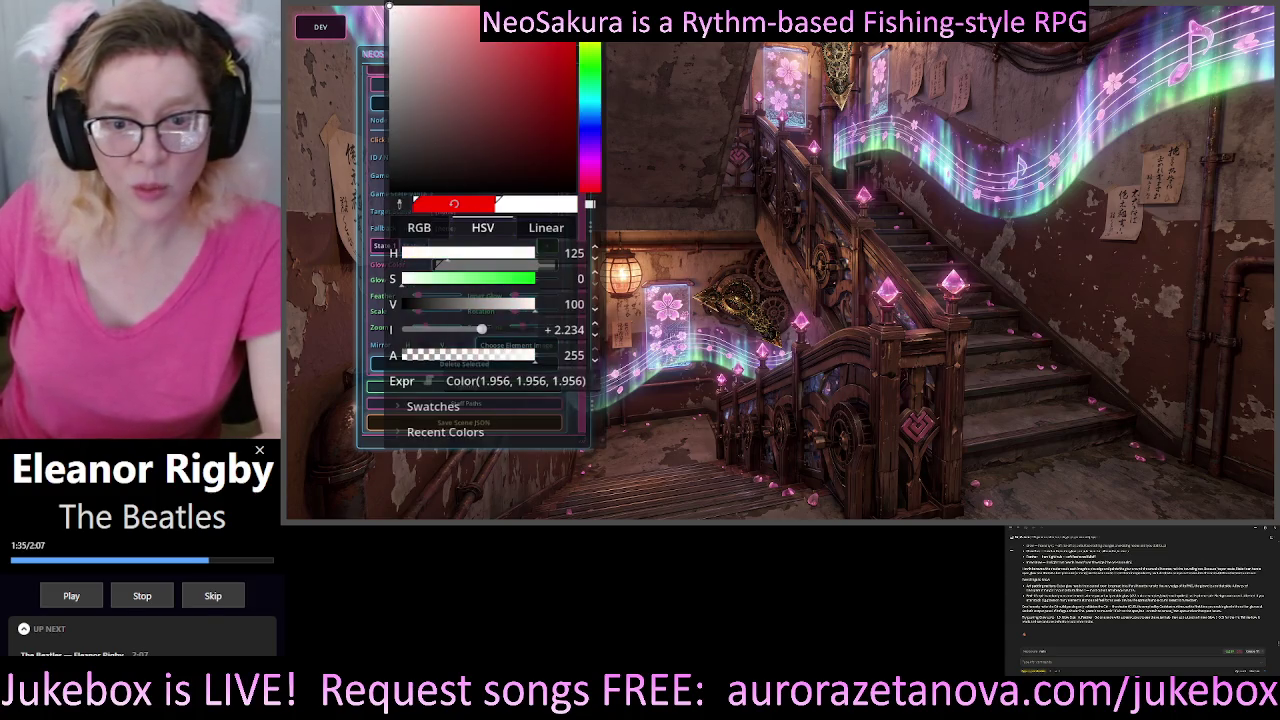
{"action": "left_click", "coordinate": [297, 224]}
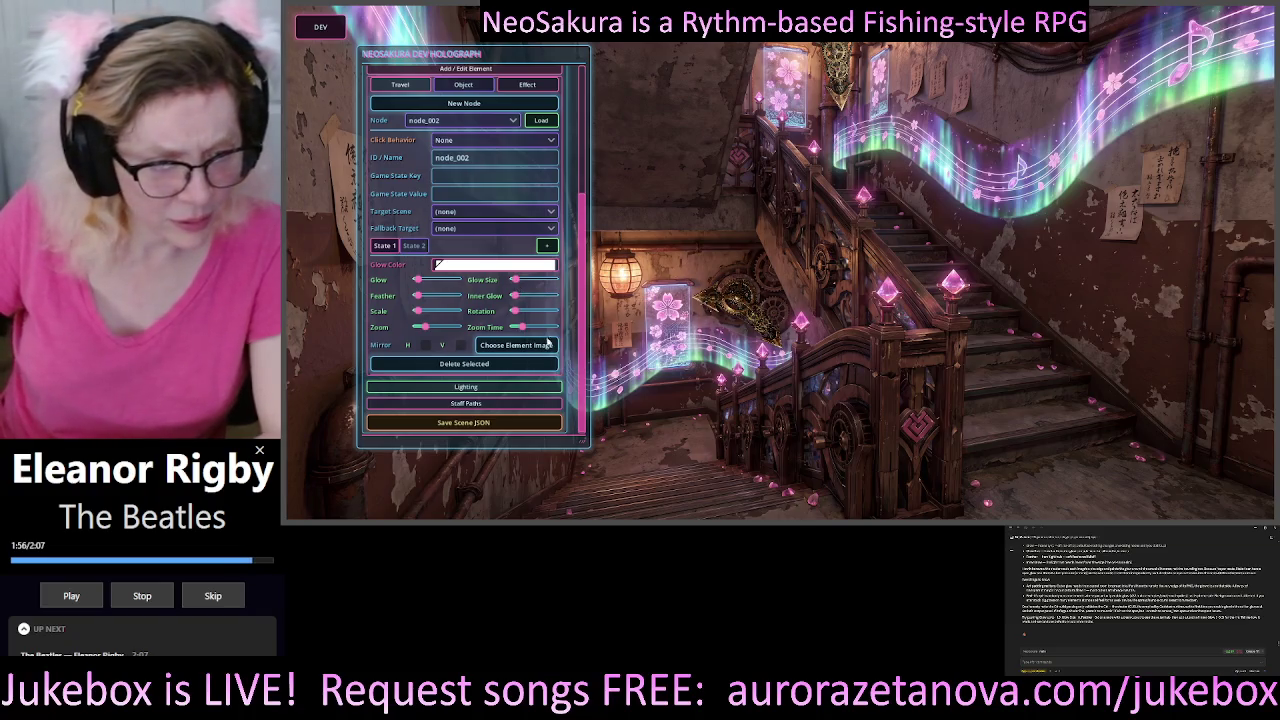
{"action": "left_click", "coordinate": [448, 267]}
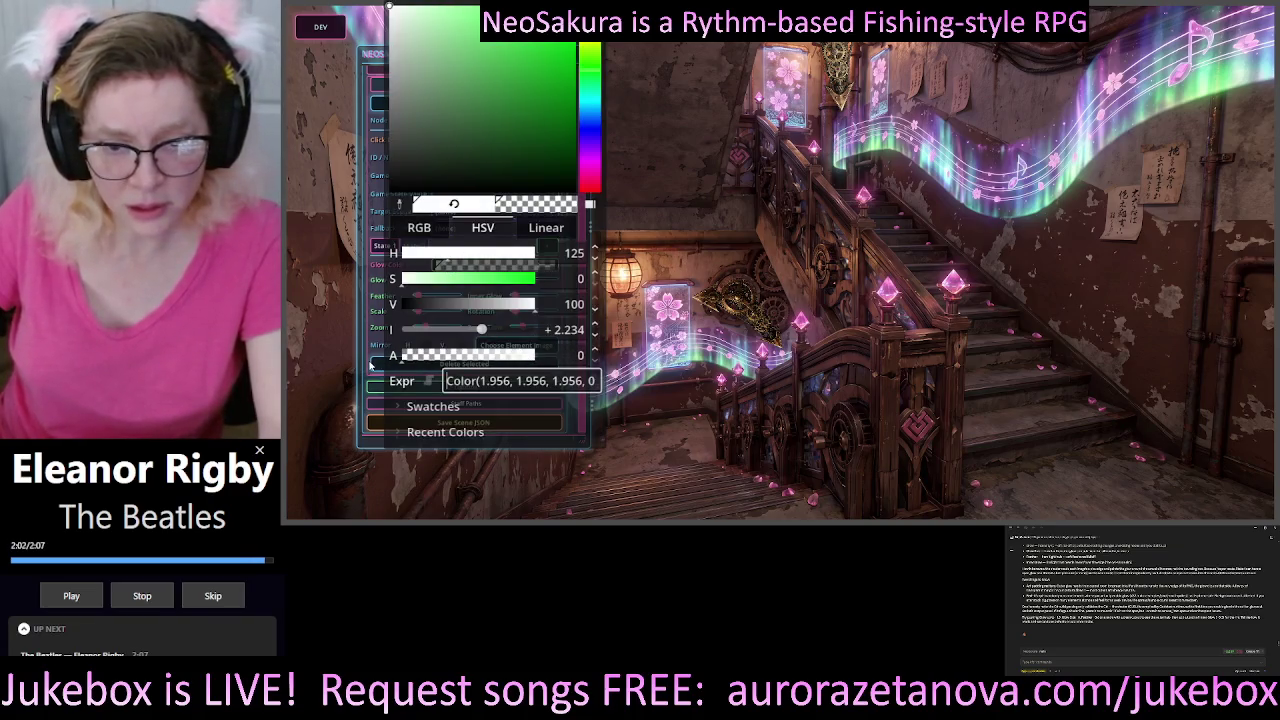
{"action": "left_click", "coordinate": [594, 356]}
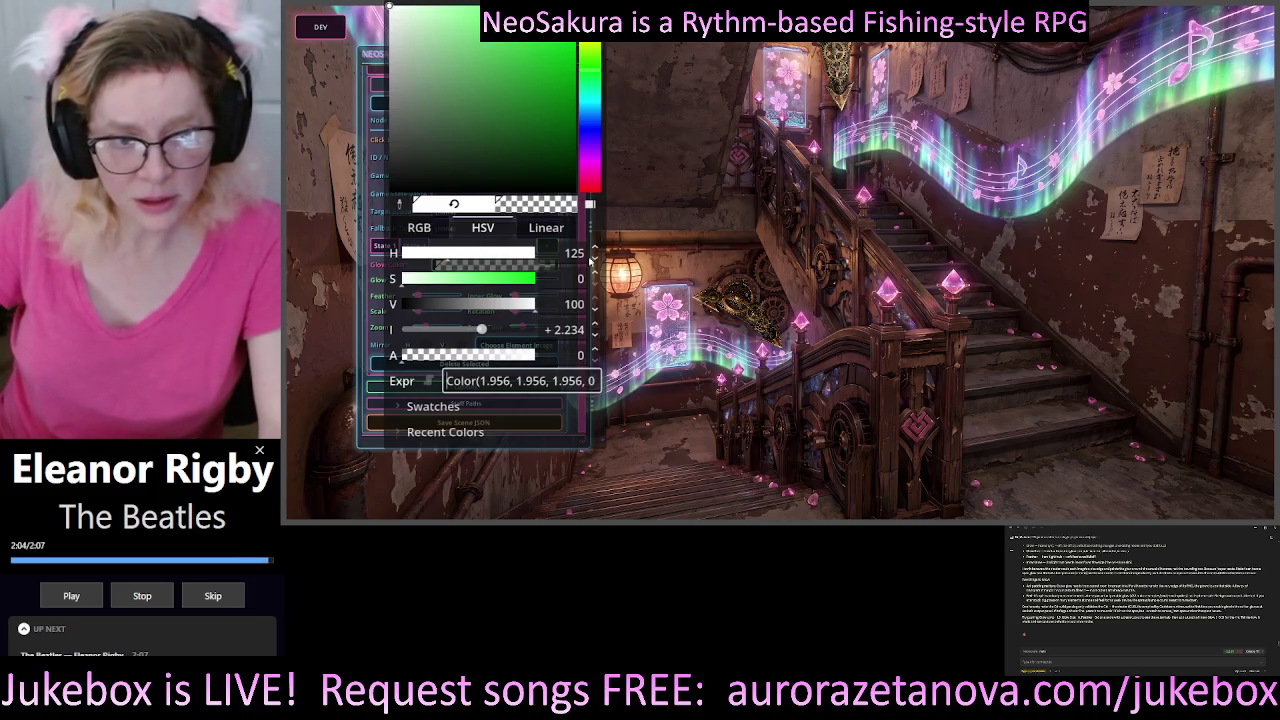
{"action": "left_click", "coordinate": [287, 295]}
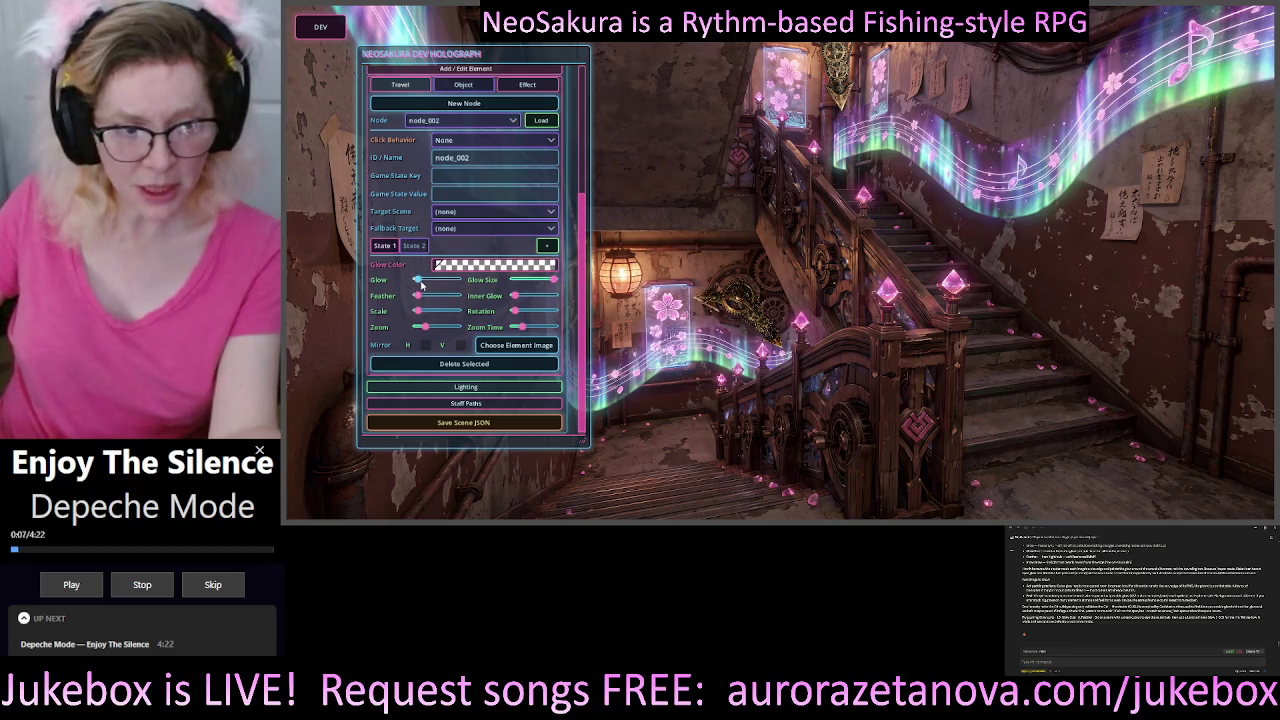
- Raise the glow intensity and pick a dark brown glow colour
{"action": "mouse_move", "coordinate": [423, 280]}
{"action": "left_mouse_down"}
{"action": "mouse_move", "coordinate": [457, 280]}
{"action": "mouse_move", "coordinate": [457, 296]}
{"action": "left_mouse_up"}
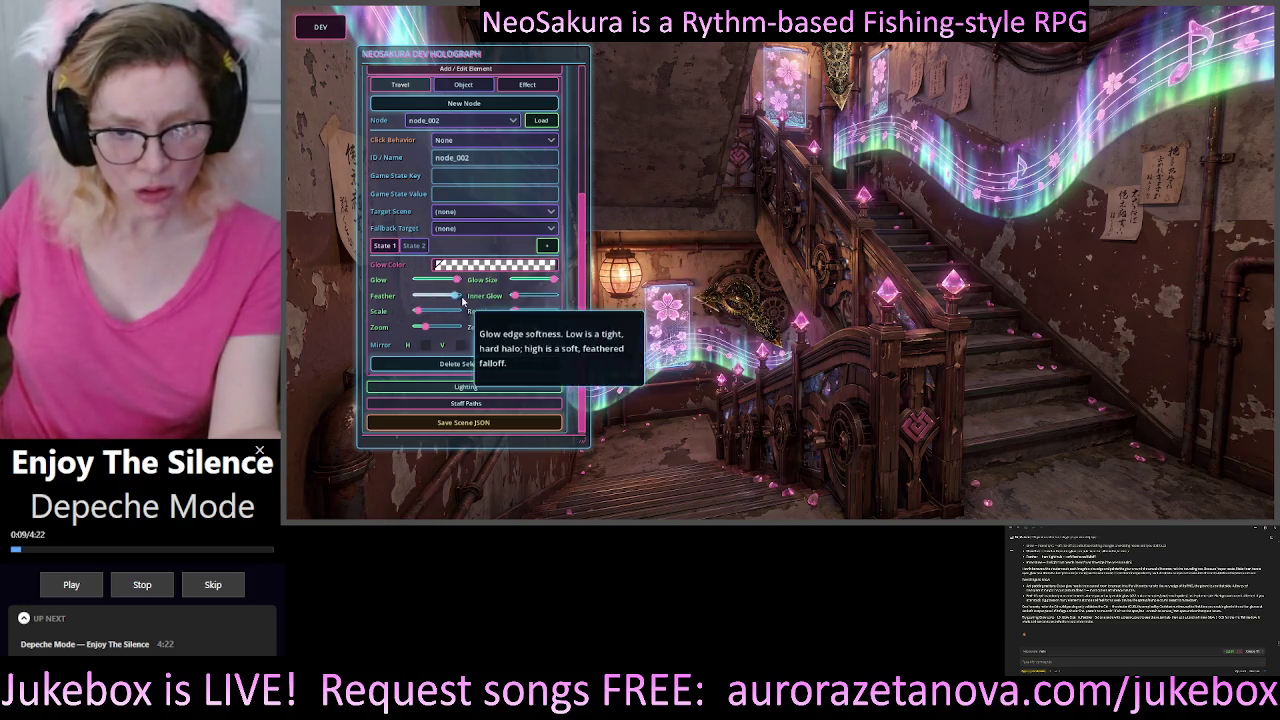
{"action": "left_click", "coordinate": [505, 266]}
{"action": "left_click", "coordinate": [535, 91]}
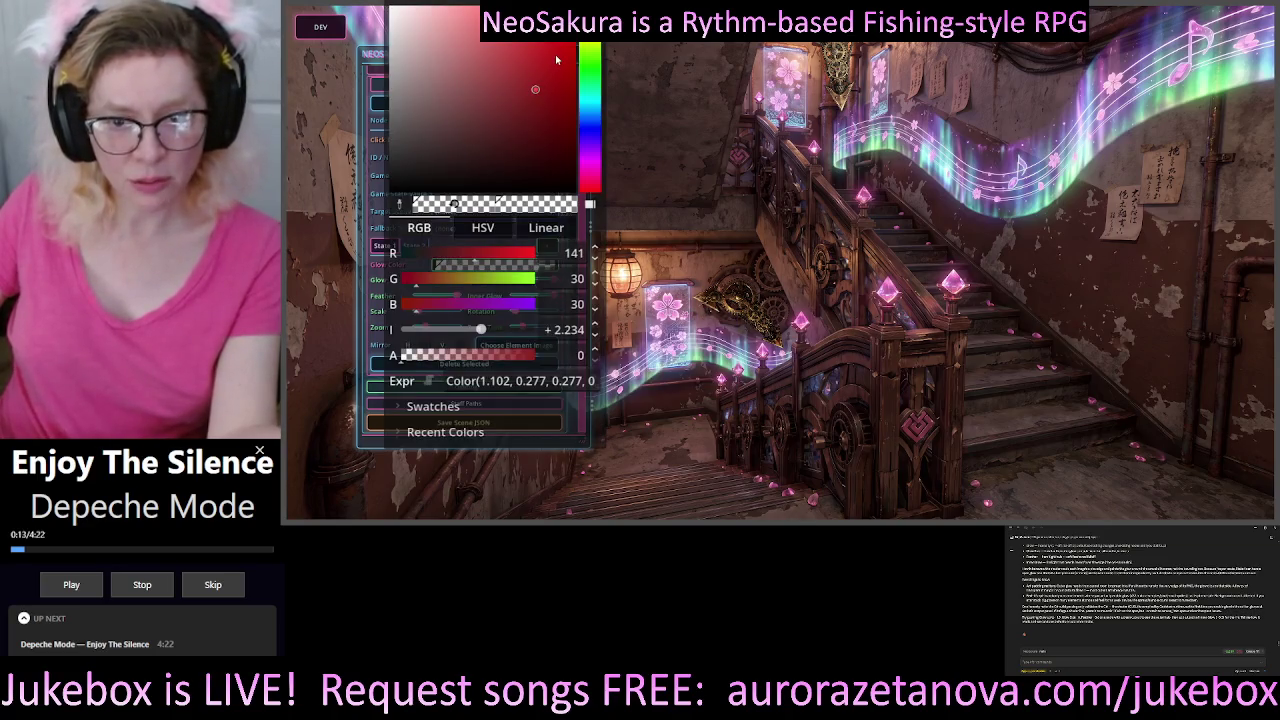
{"action": "left_click_drag", "start_coordinate": [557, 60], "coordinate": [577, 20]}
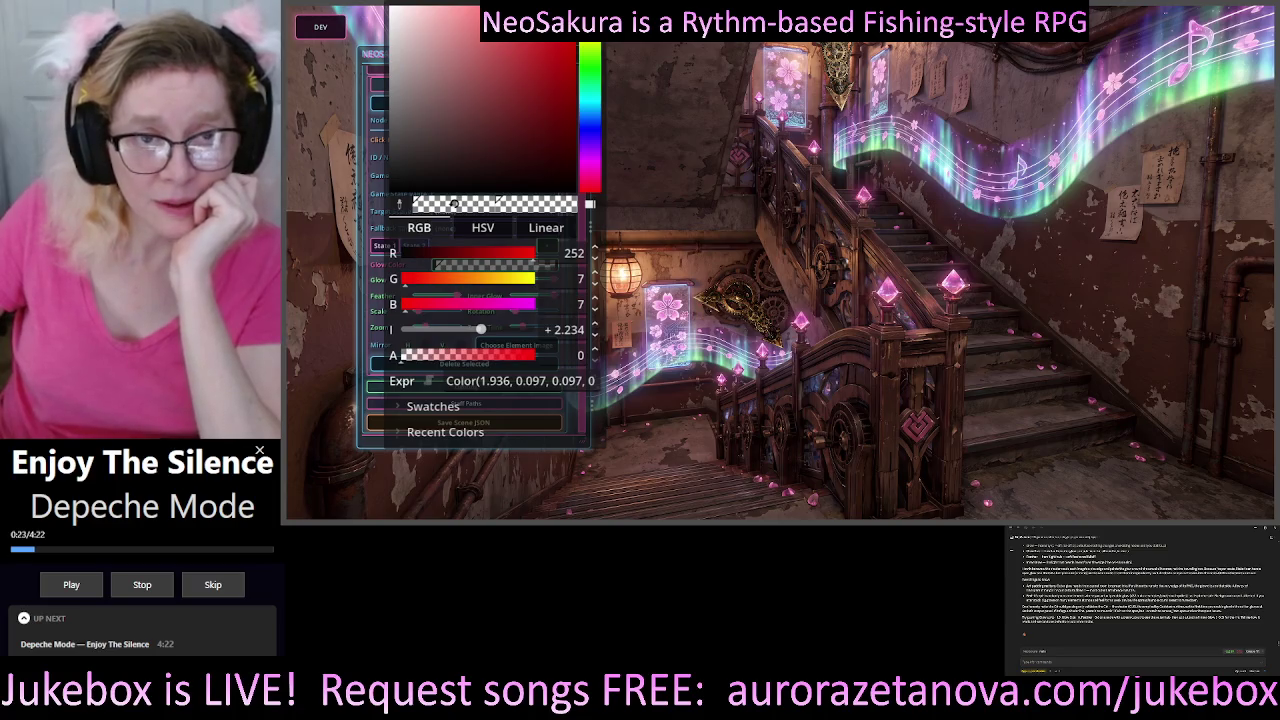
{"action": "left_click", "coordinate": [451, 279]}
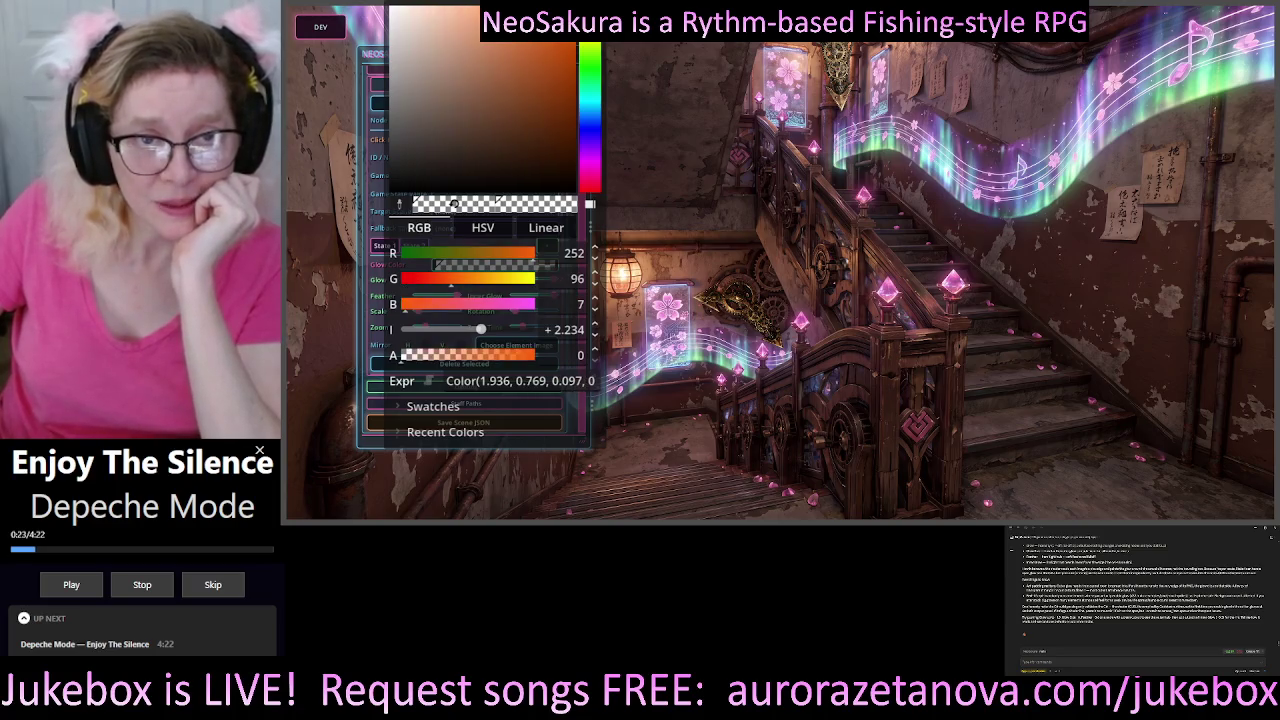
{"action": "left_click", "coordinate": [484, 128]}
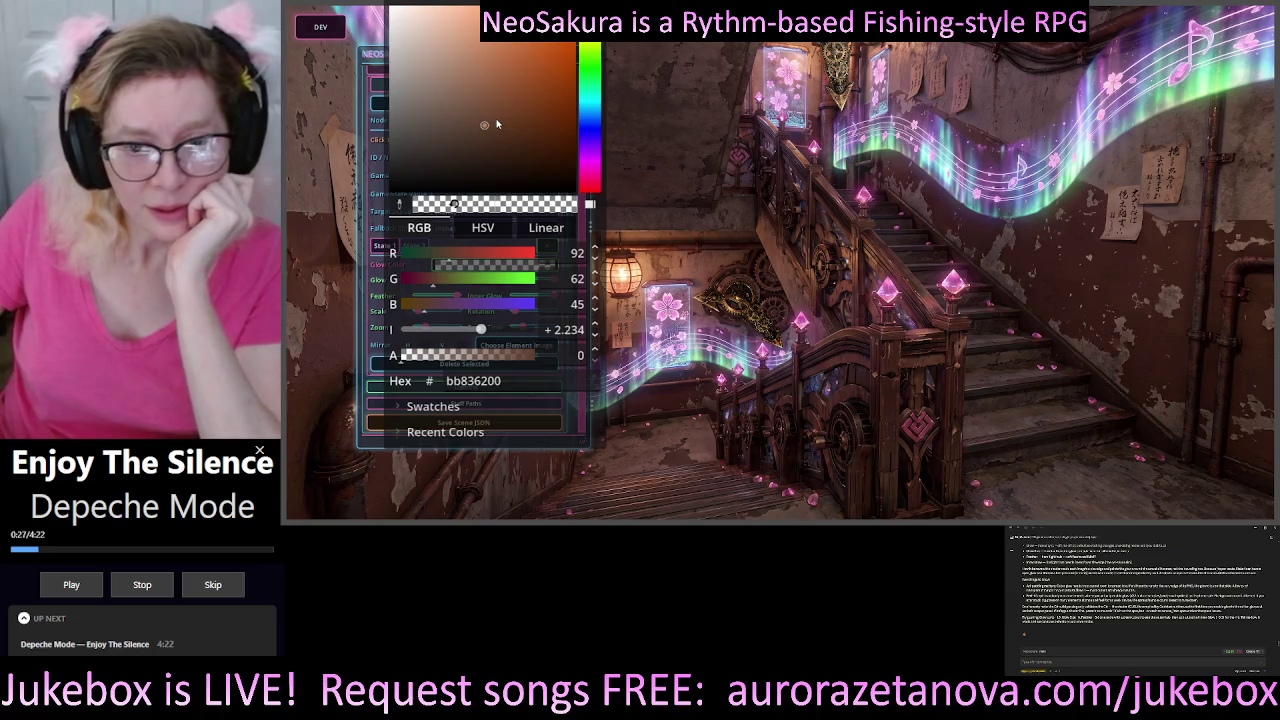
{"action": "mouse_move", "coordinate": [486, 121]}
{"action": "left_mouse_down"}
{"action": "mouse_move", "coordinate": [517, 163]}
{"action": "mouse_move", "coordinate": [520, 95]}
{"action": "mouse_move", "coordinate": [498, 144]}
{"action": "mouse_move", "coordinate": [497, 92]}
{"action": "mouse_move", "coordinate": [392, 45]}
{"action": "mouse_move", "coordinate": [576, 104]}
{"action": "mouse_move", "coordinate": [568, 185]}
{"action": "mouse_move", "coordinate": [541, 144]}
{"action": "left_mouse_up"}
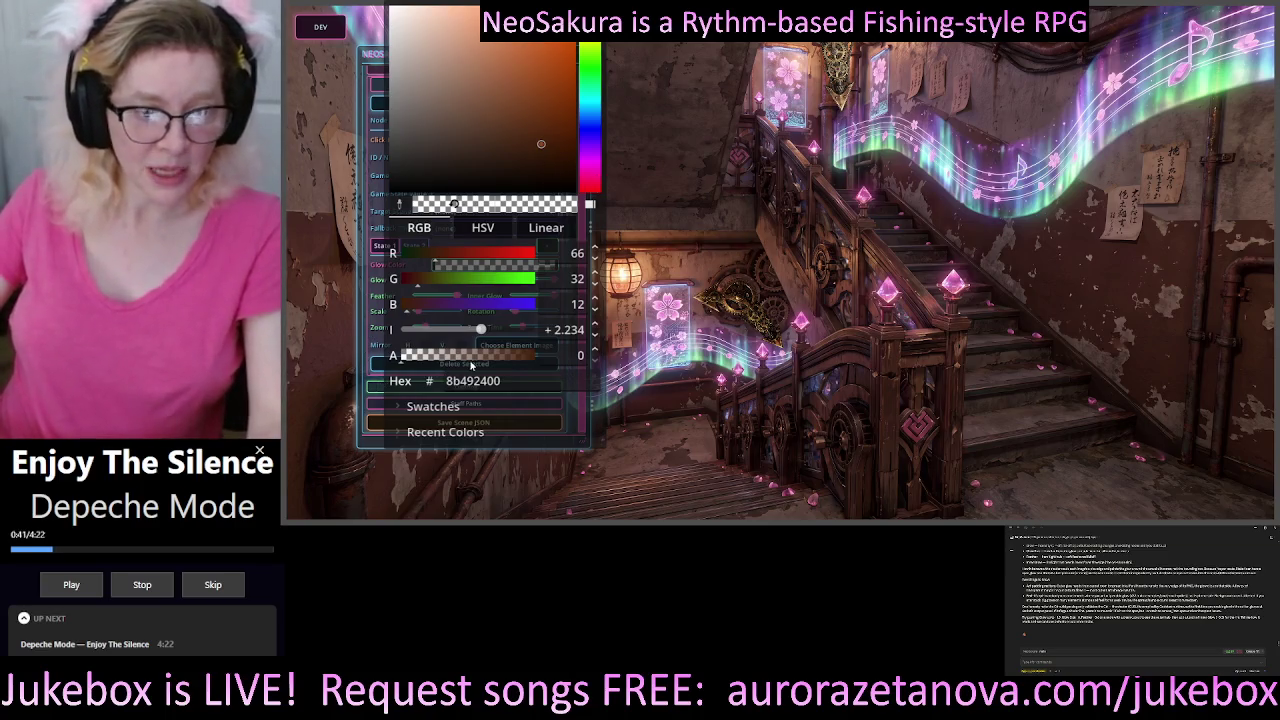
- Lower the brown glow's alpha to about 52 (hex 8b4a2434)
{"action": "left_click_drag", "start_coordinate": [413, 363], "coordinate": [572, 363]}
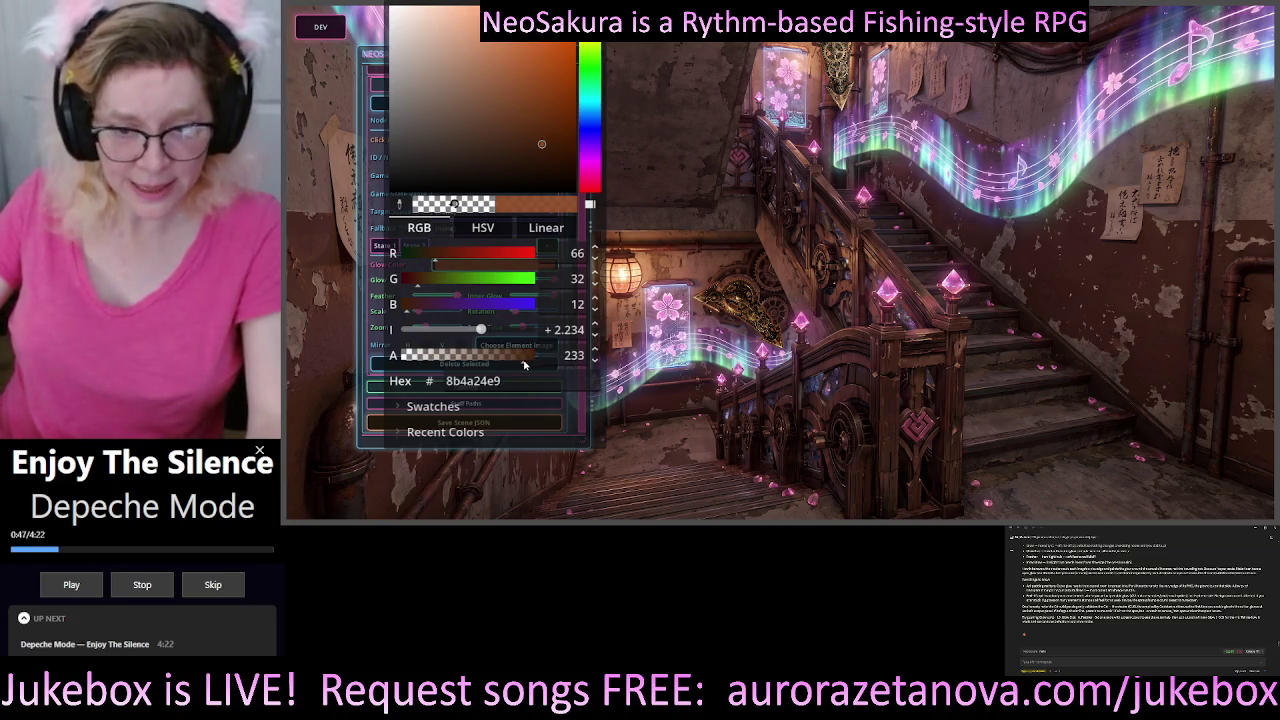
{"action": "left_click_drag", "start_coordinate": [524, 365], "coordinate": [462, 372]}
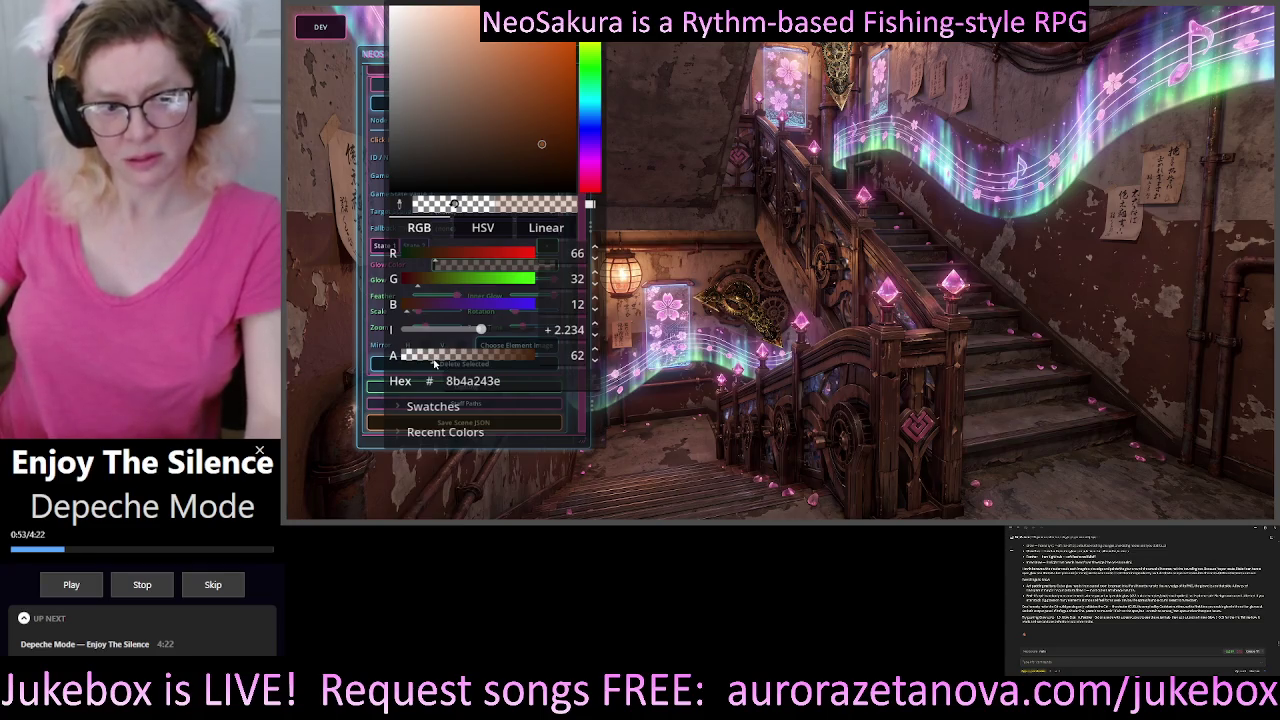
{"action": "left_click_drag", "start_coordinate": [428, 365], "coordinate": [431, 364]}
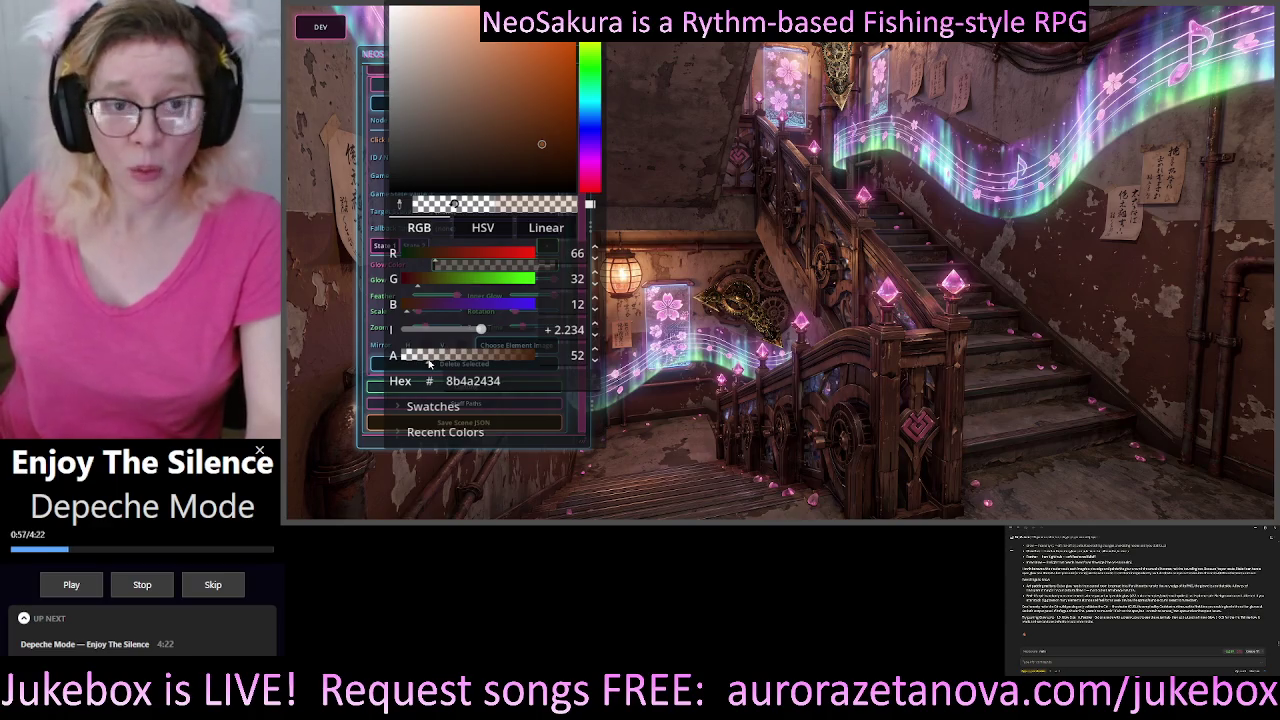
- Lower node_002's Glow and Glow Size, raise Inner Glow, and reduce Feather slightly
{"action": "left_click", "coordinate": [388, 323]}
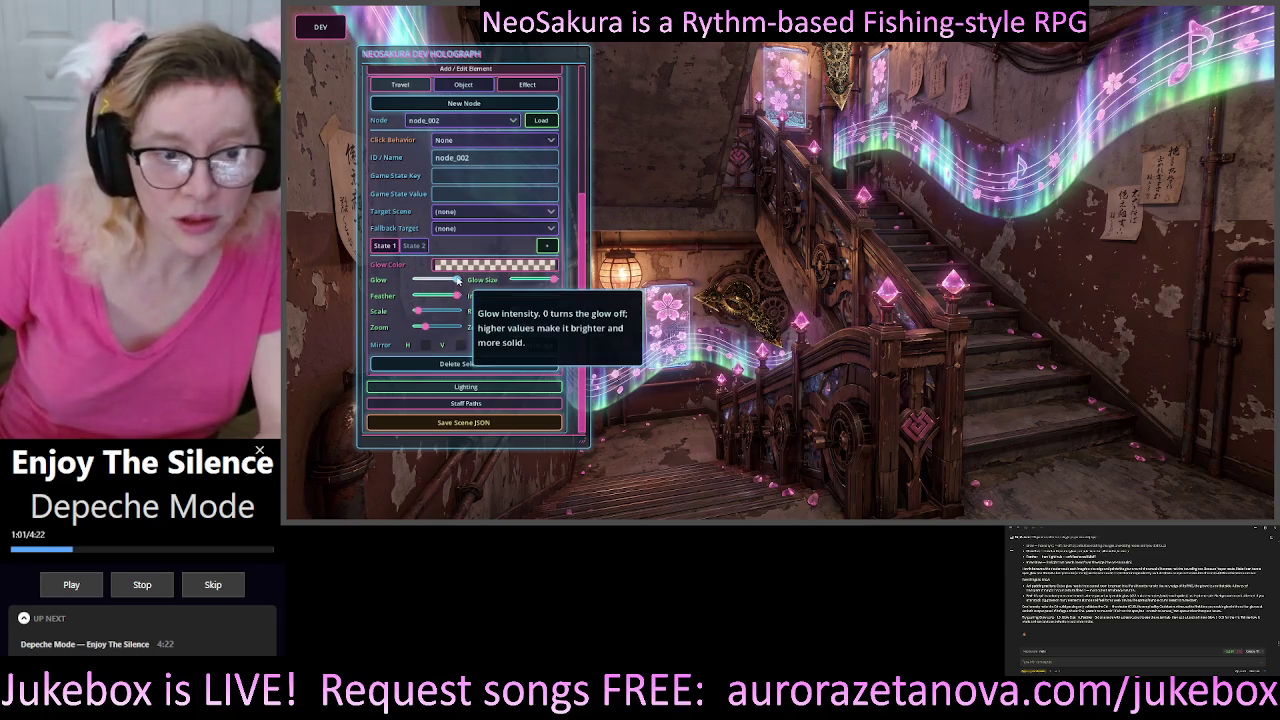
{"action": "left_click_drag", "start_coordinate": [450, 285], "coordinate": [431, 287]}
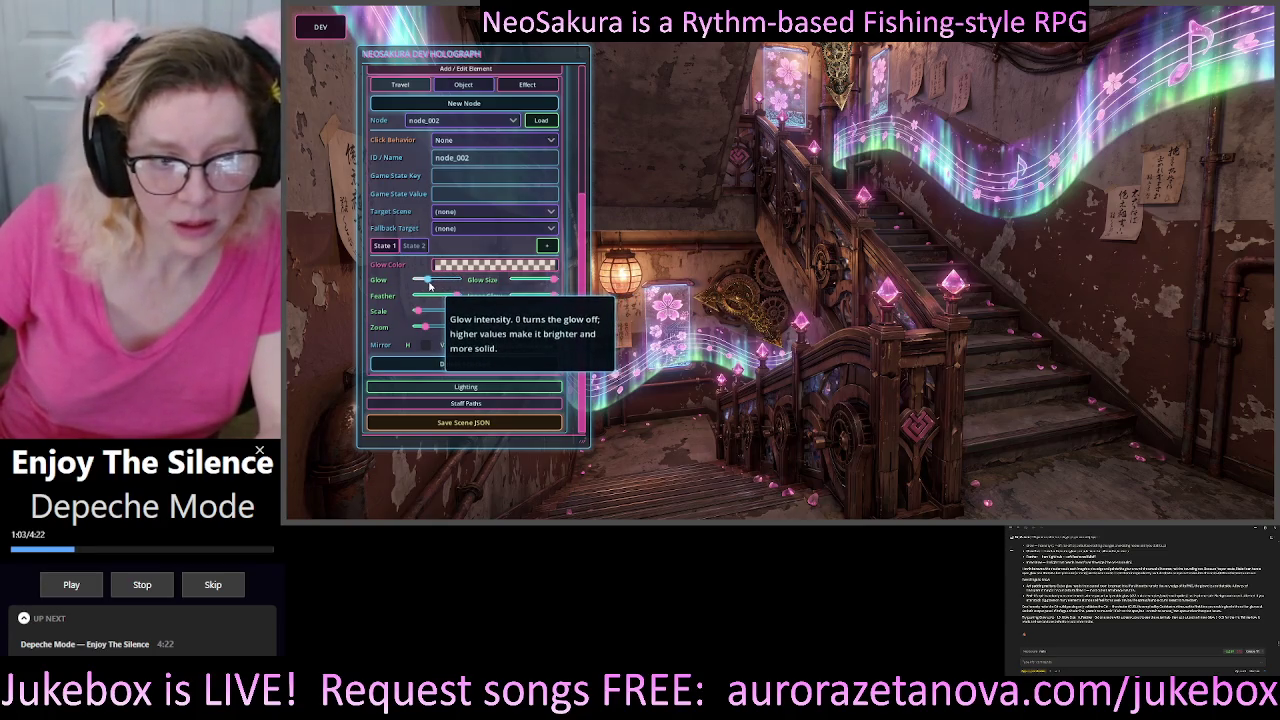
{"action": "mouse_move", "coordinate": [545, 284]}
{"action": "left_mouse_down"}
{"action": "mouse_move", "coordinate": [519, 284]}
{"action": "mouse_move", "coordinate": [569, 304]}
{"action": "mouse_move", "coordinate": [535, 311]}
{"action": "left_mouse_up"}
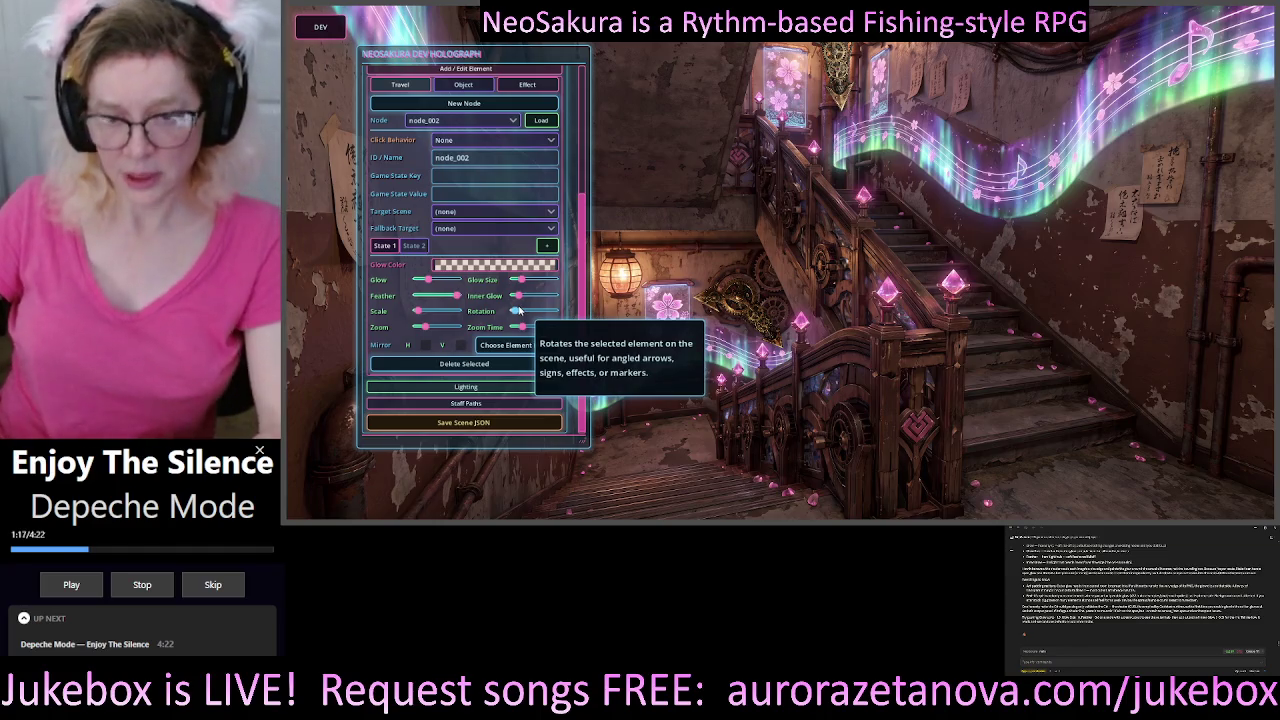
{"action": "left_click_drag", "start_coordinate": [519, 311], "coordinate": [537, 313]}
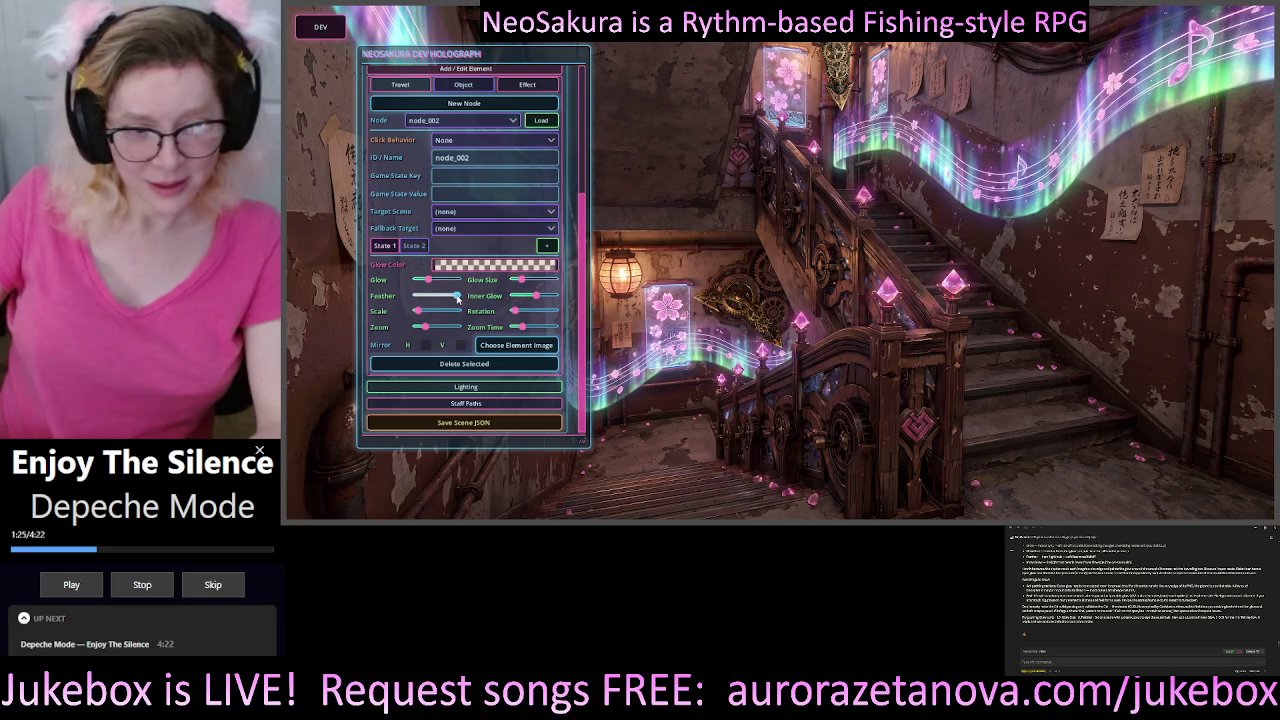
{"action": "mouse_move", "coordinate": [454, 298]}
{"action": "left_mouse_down"}
{"action": "mouse_move", "coordinate": [411, 300]}
{"action": "mouse_move", "coordinate": [452, 299]}
{"action": "mouse_move", "coordinate": [427, 305]}
{"action": "left_mouse_up"}
{"action": "left_click_drag", "start_coordinate": [417, 296], "coordinate": [424, 296]}
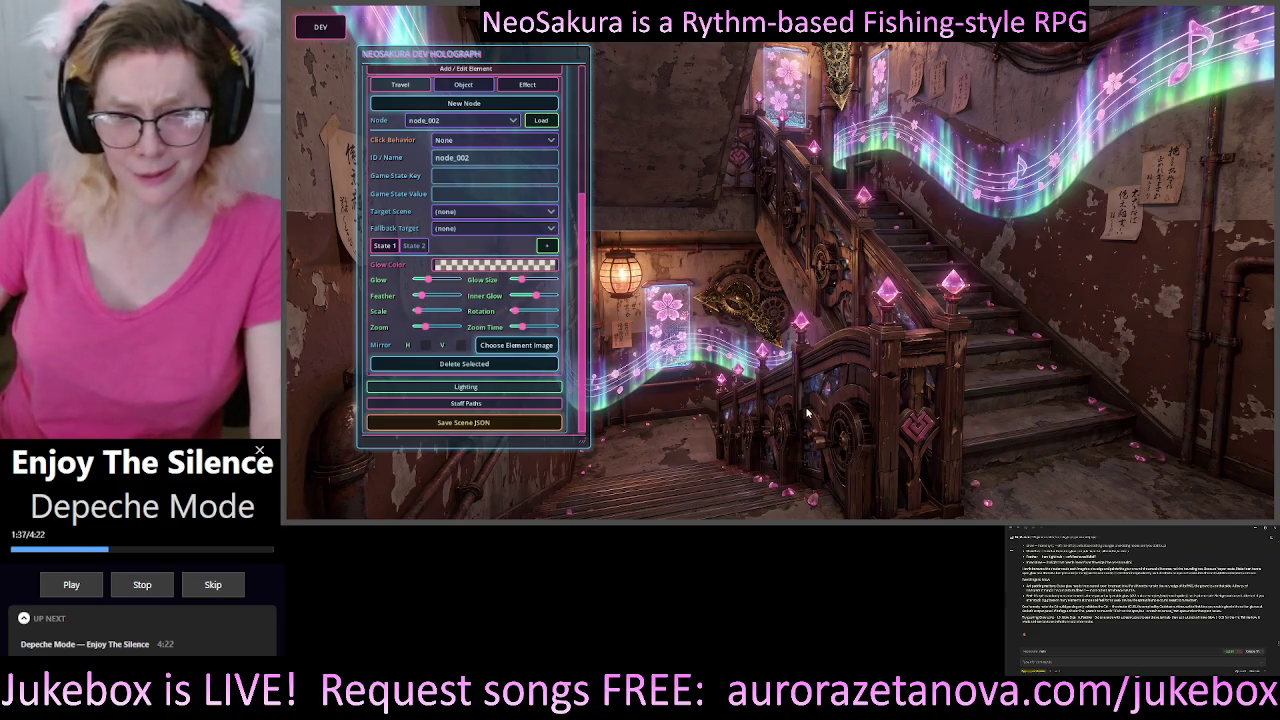
- Switch node_002's element editor to State 2, showing its pale blue glow colour
{"action": "mouse_move", "coordinate": [459, 246]}
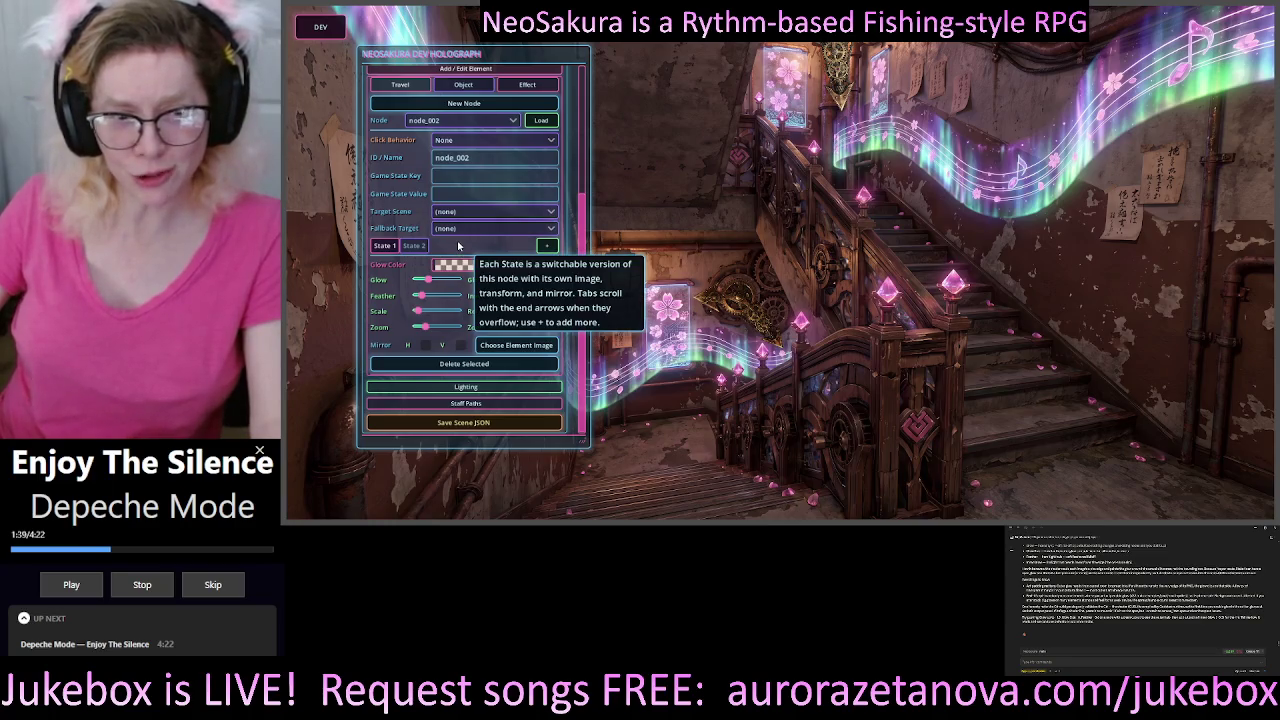
{"action": "left_click", "coordinate": [414, 245]}
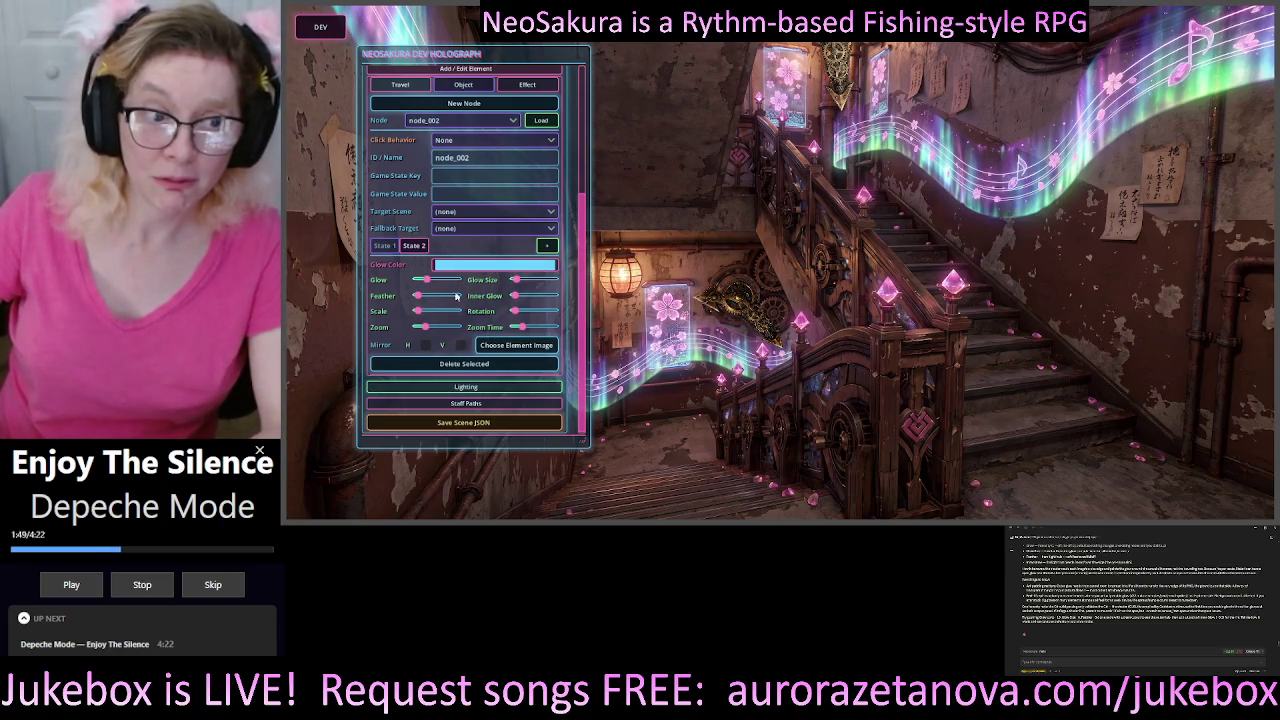
{"action": "left_click", "coordinate": [415, 247]}
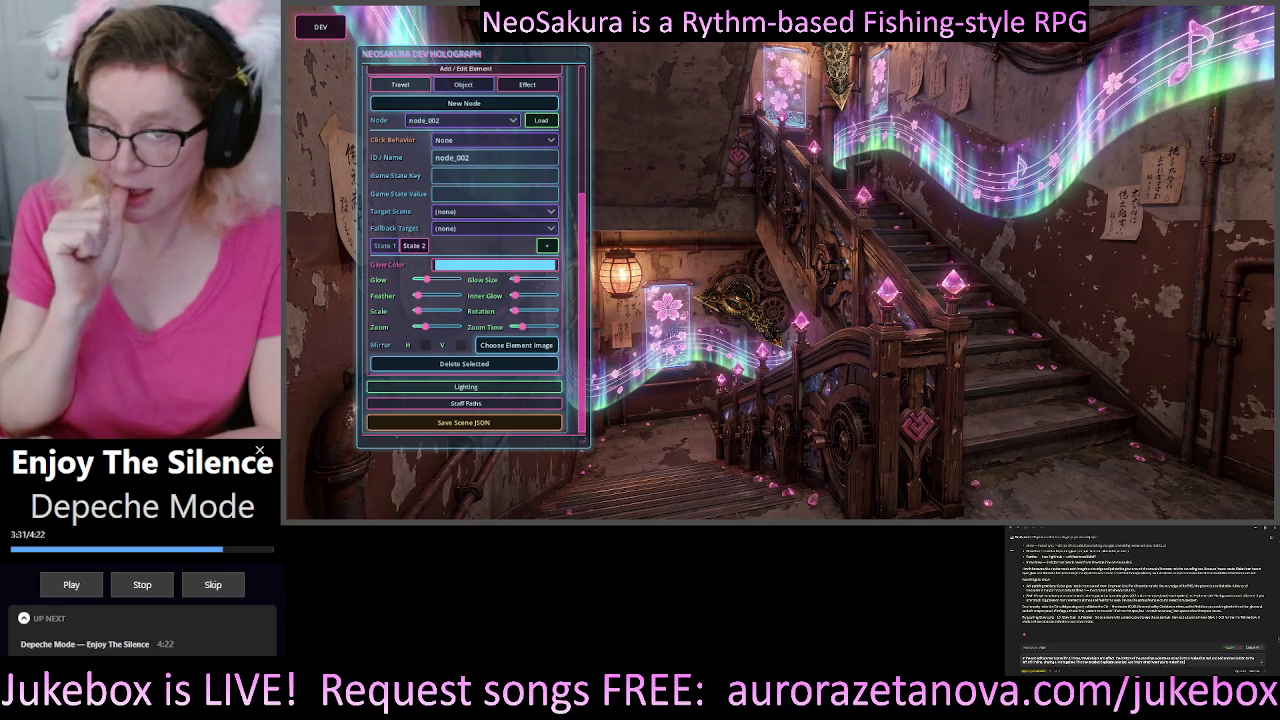
{"action": "key", "text": "Return"}
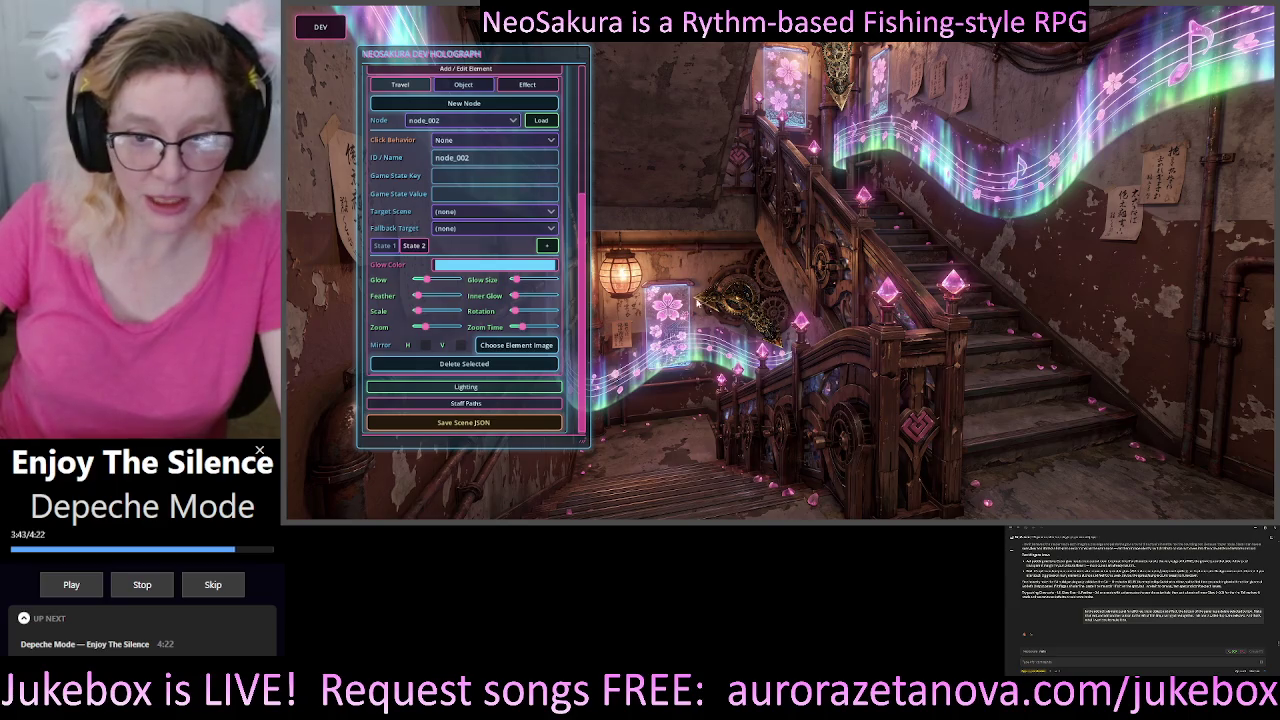
- Keep State 2's pale blue glow (RGB 107, 209, 255) and raise Glow near maximum
{"action": "left_click", "coordinate": [473, 265]}
{"action": "type", "text": "z"}
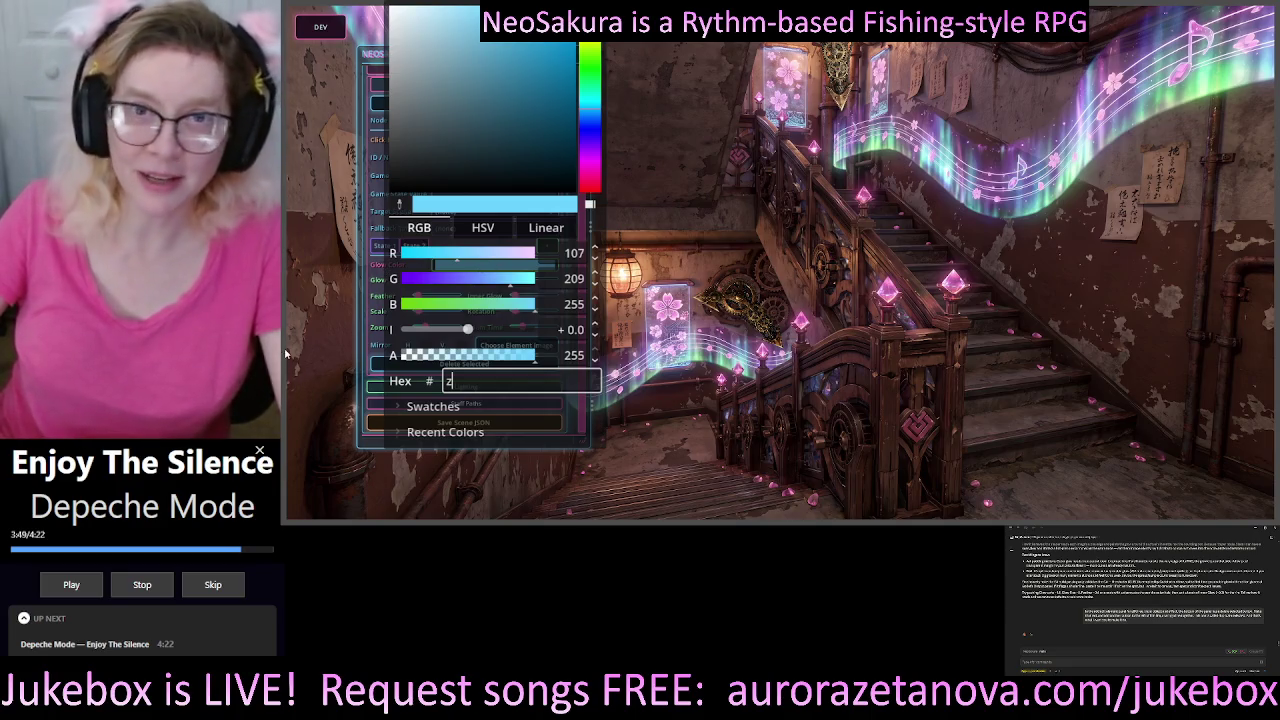
{"action": "left_click", "coordinate": [294, 338]}
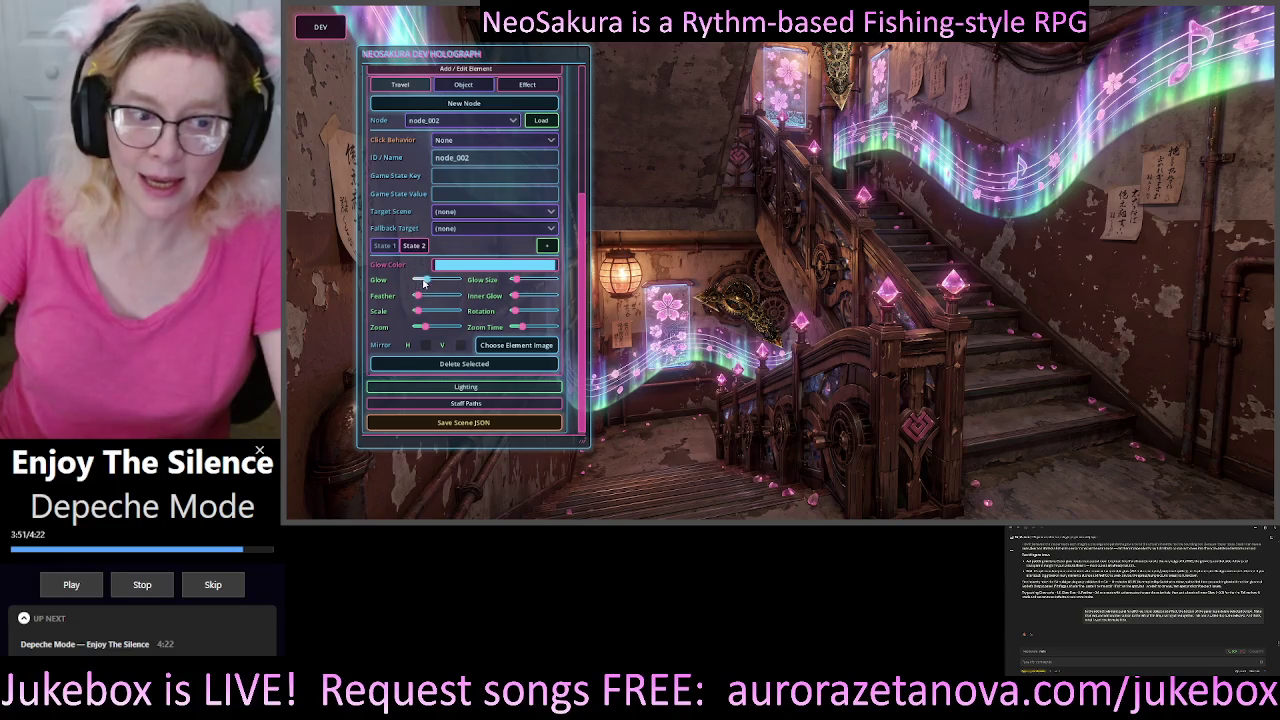
{"action": "mouse_move", "coordinate": [438, 281]}
{"action": "left_mouse_down"}
{"action": "mouse_move", "coordinate": [525, 292]}
{"action": "mouse_move", "coordinate": [424, 290]}
{"action": "left_mouse_up"}
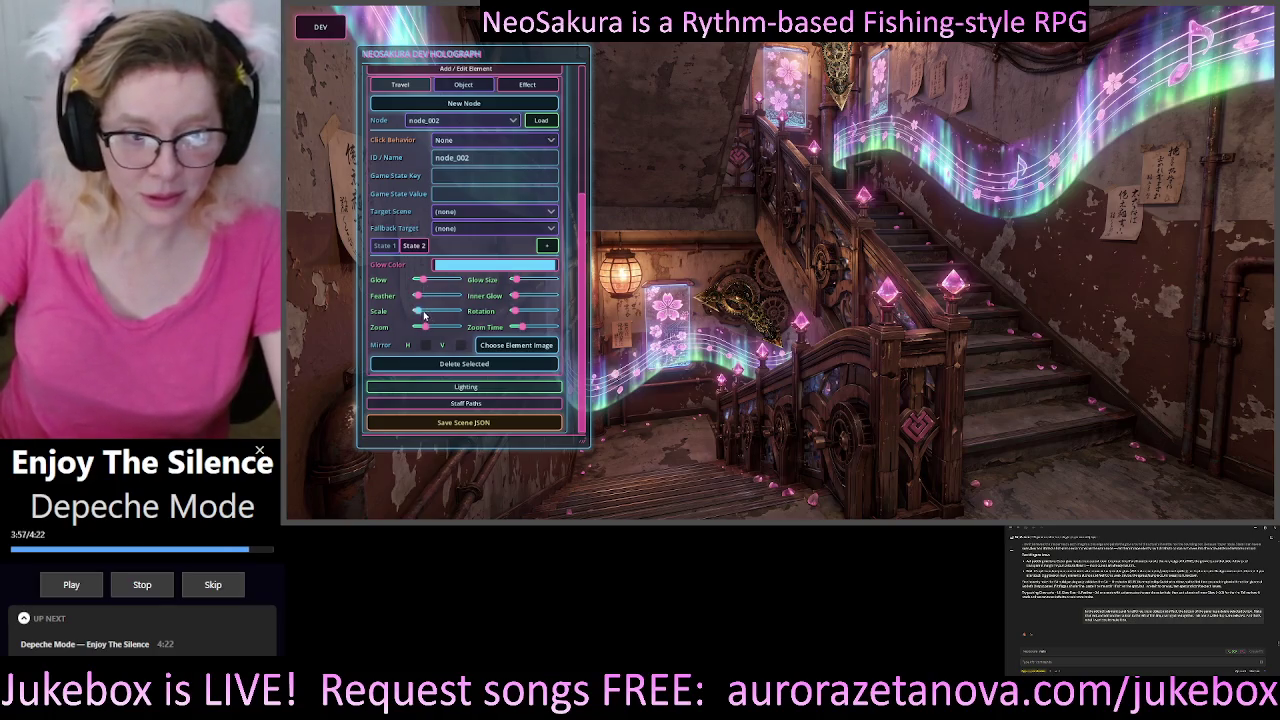
- Enlarge State 2's gear-and-arrow ornament with the Scale slider, then trim it slightly smaller
{"action": "left_click", "coordinate": [421, 313]}
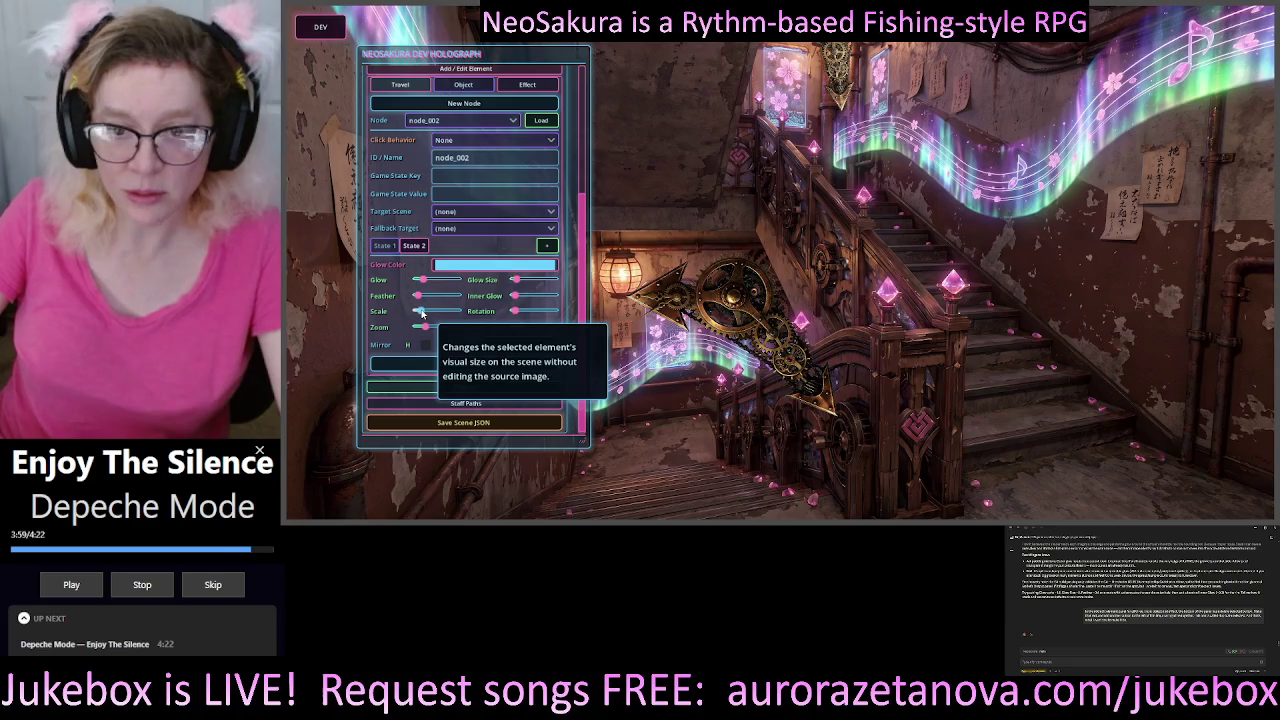
{"action": "left_click_drag", "start_coordinate": [421, 313], "coordinate": [418, 313]}
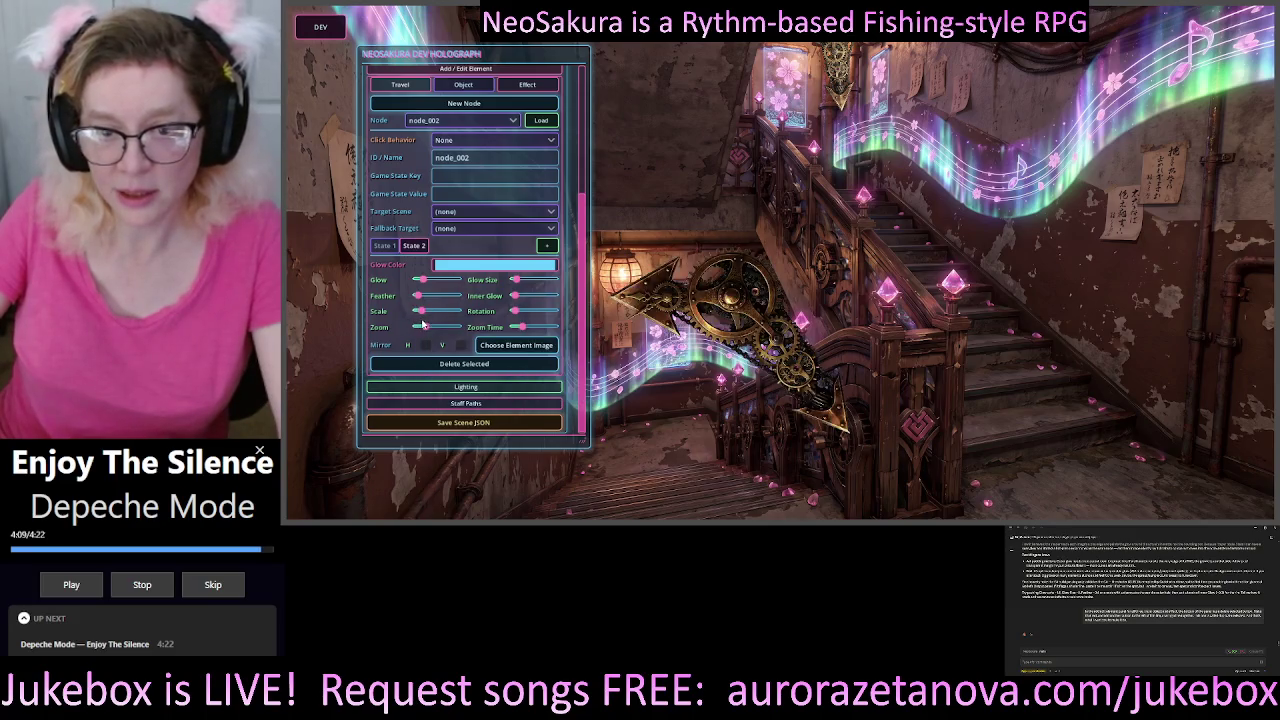
{"action": "mouse_move", "coordinate": [400, 327]}
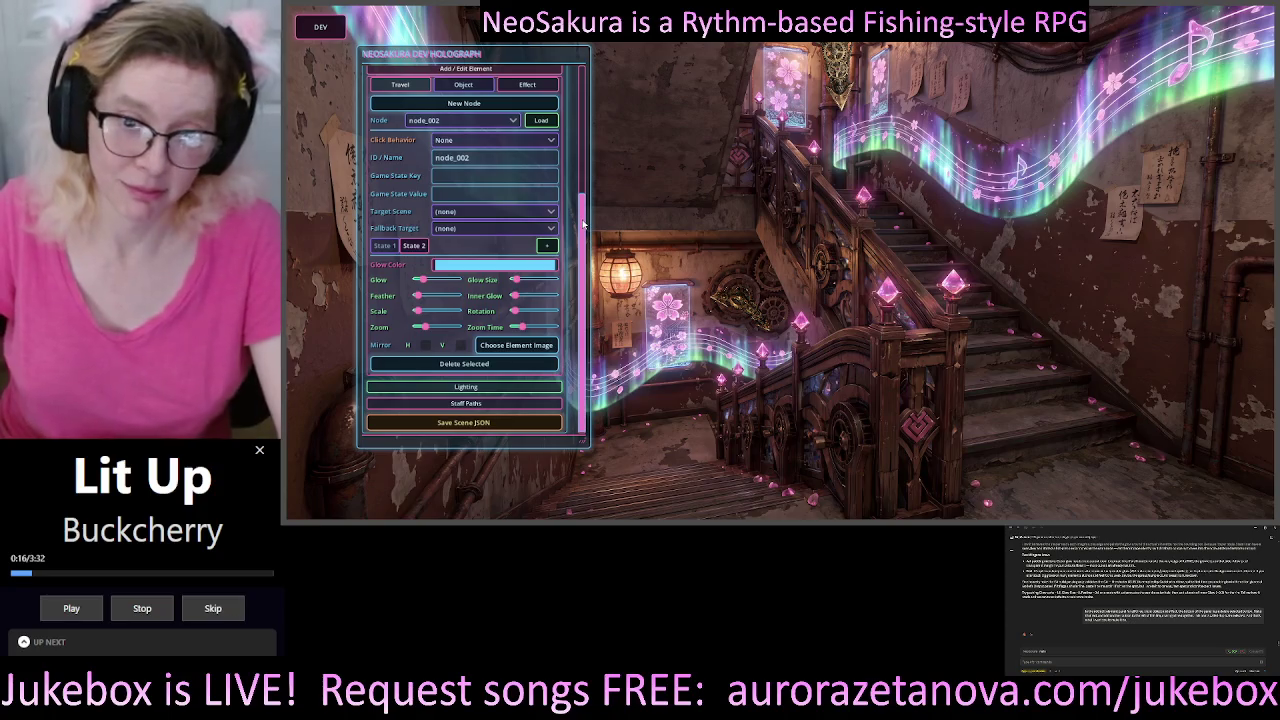
{"action": "scroll", "coordinate": [584, 224], "scroll_direction": "up", "scroll_amount": 1}
{"action": "scroll", "coordinate": [584, 224], "scroll_direction": "down", "scroll_amount": 1}
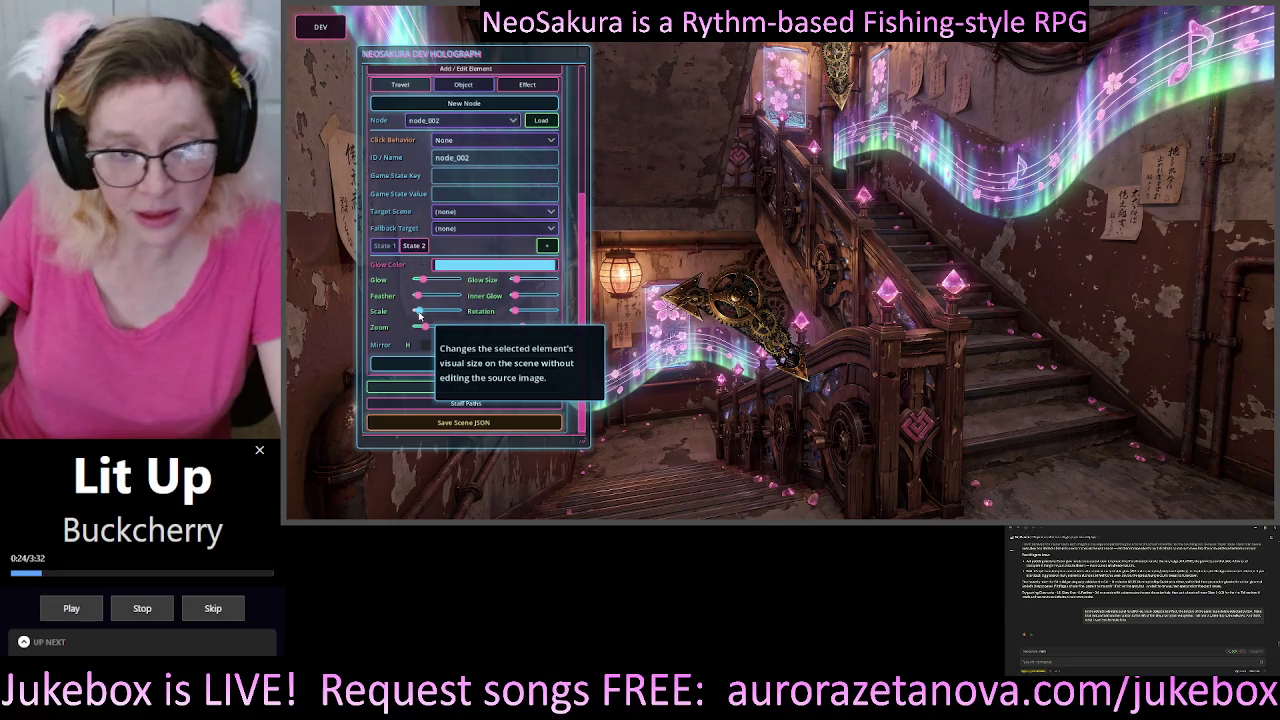
- Compare node_002's State 1 and State 2 back and forth, ending on State 2
{"action": "left_click", "coordinate": [415, 249]}
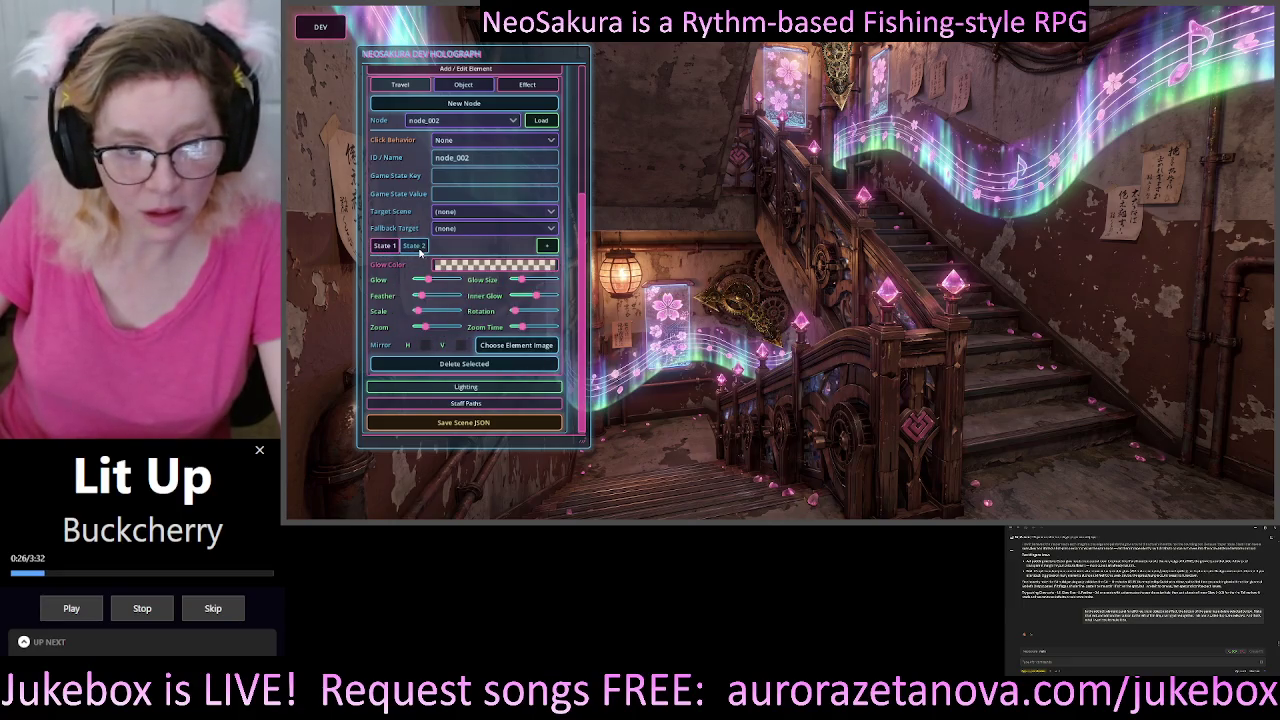
{"action": "left_click", "coordinate": [416, 247]}
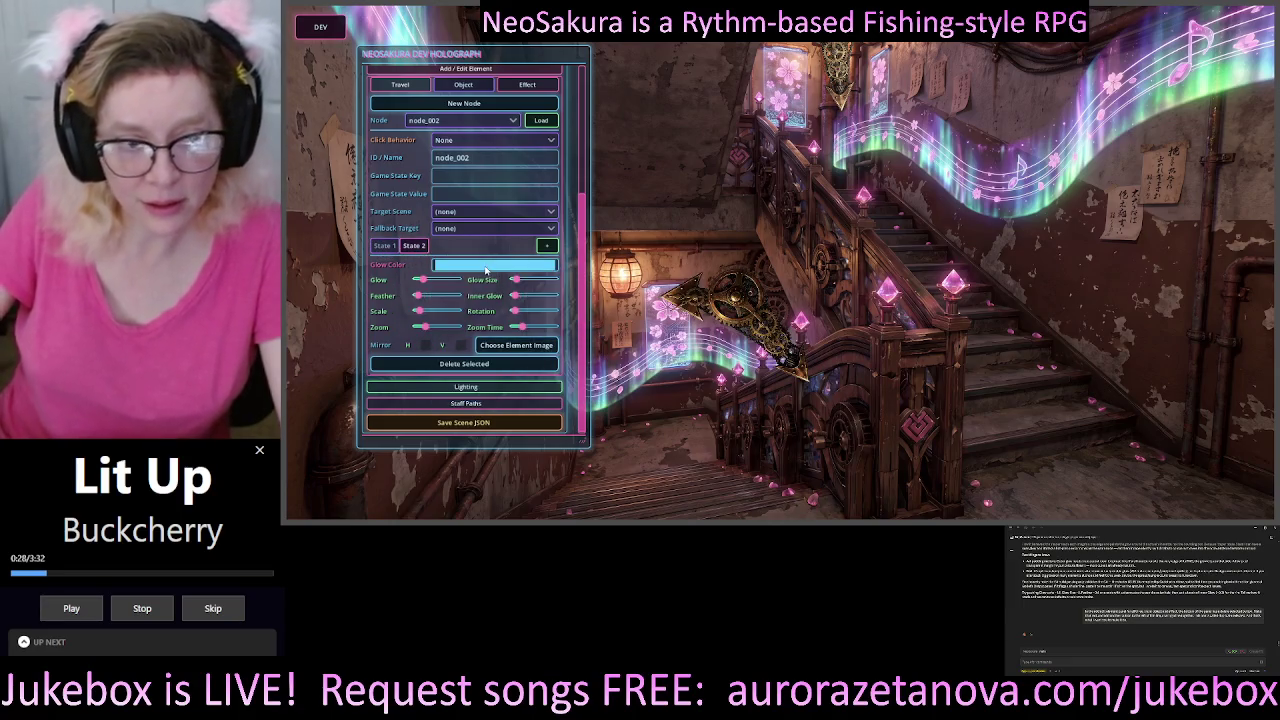
{"action": "left_click", "coordinate": [389, 247]}
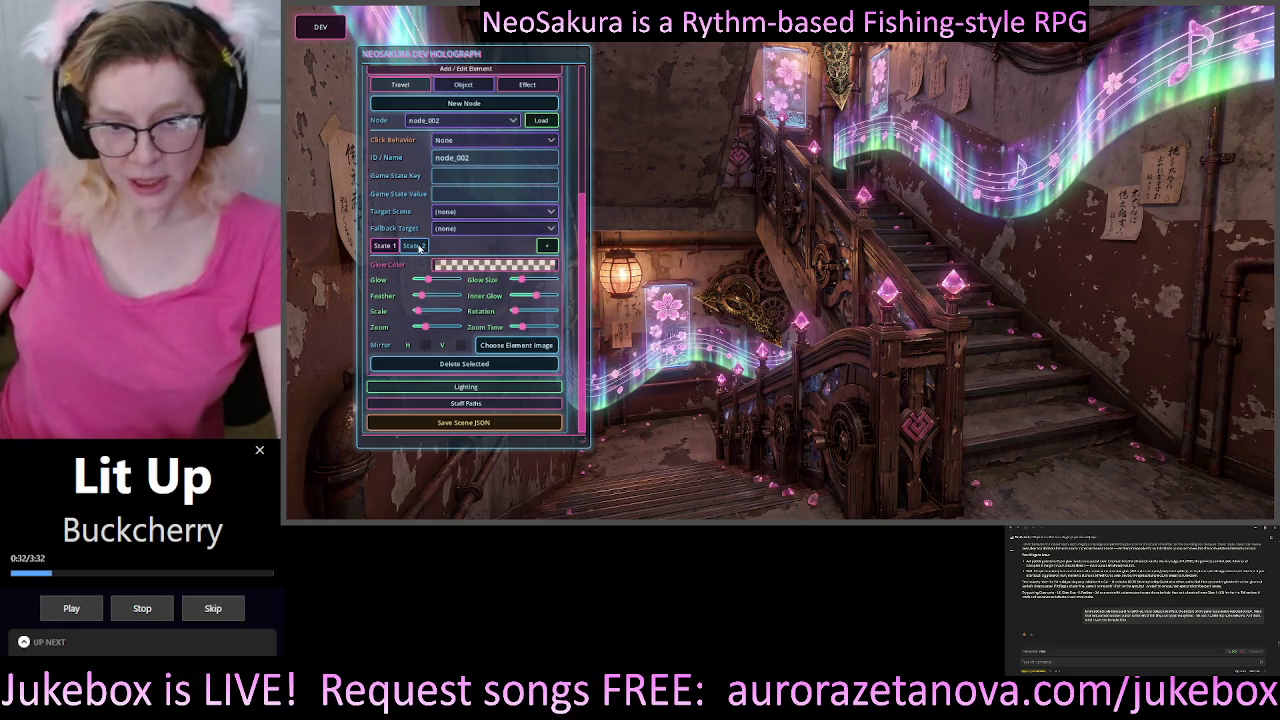
{"action": "left_click", "coordinate": [418, 247]}
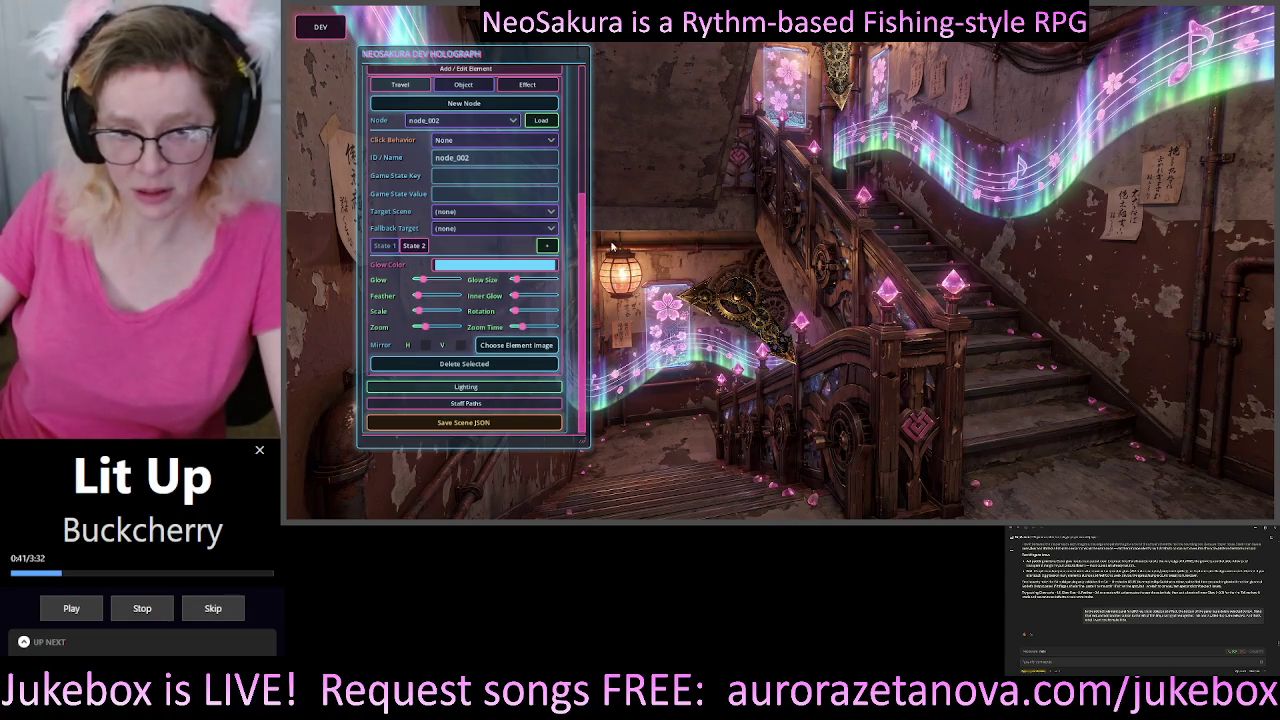
{"action": "left_click", "coordinate": [387, 247]}
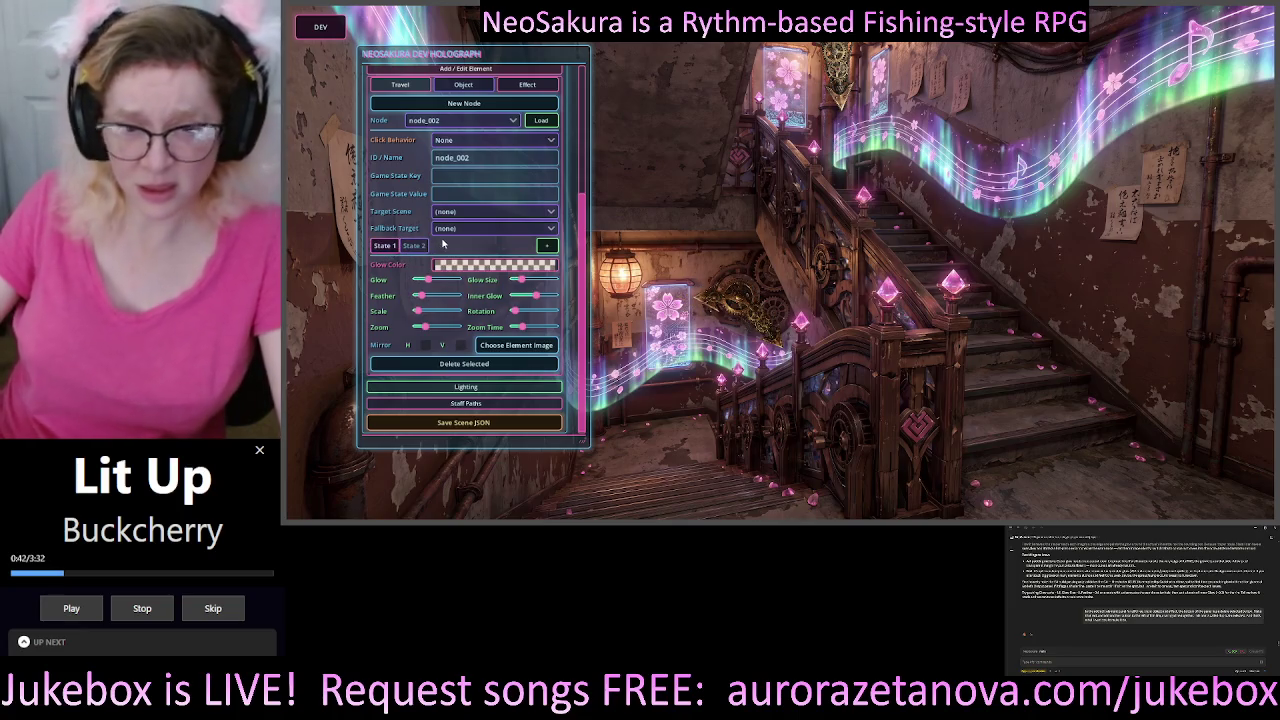
{"action": "left_click", "coordinate": [415, 247]}
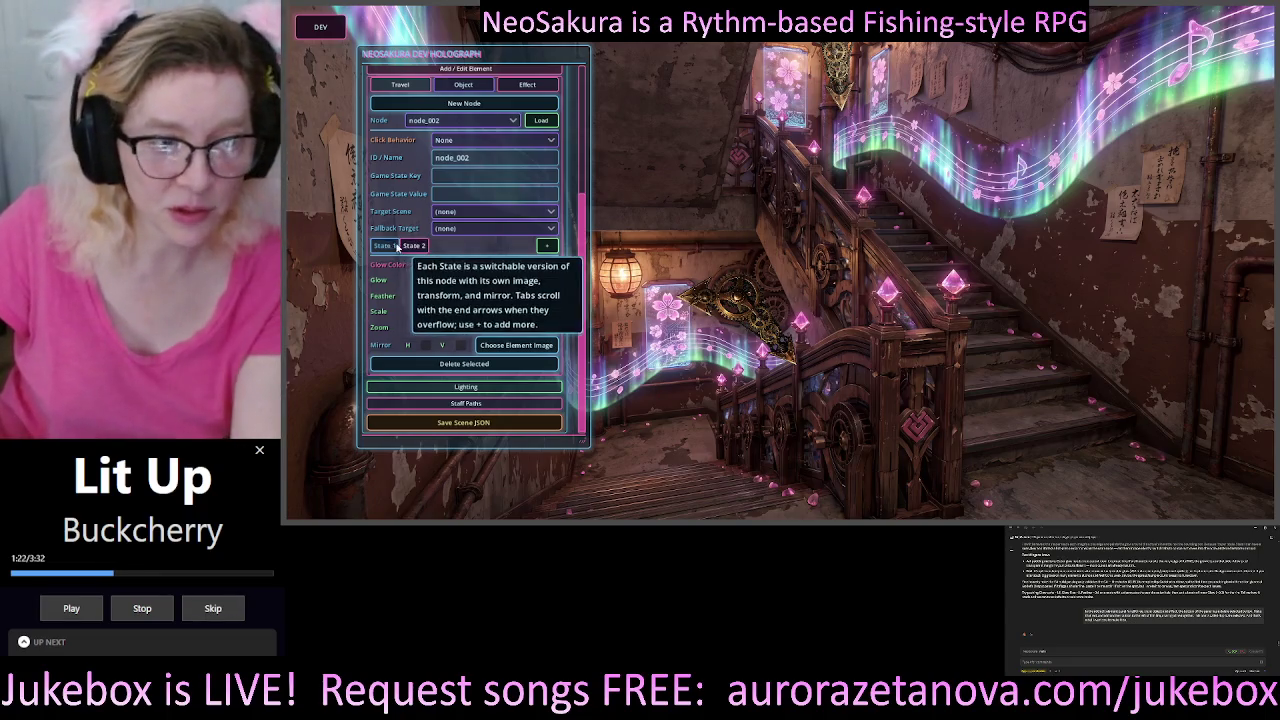
{"action": "left_click", "coordinate": [418, 245]}
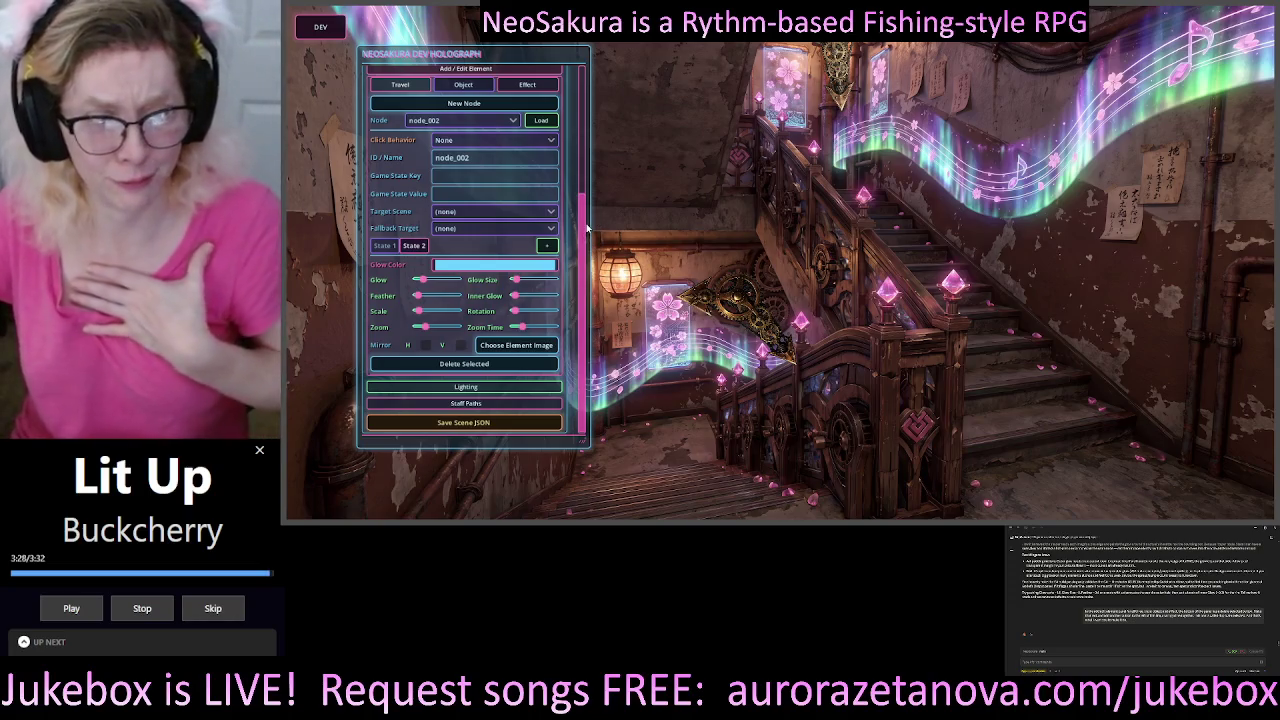
{"action": "scroll", "coordinate": [584, 218], "scroll_direction": "up", "scroll_amount": 1}
{"action": "left_click_drag", "start_coordinate": [584, 218], "coordinate": [588, 168]}
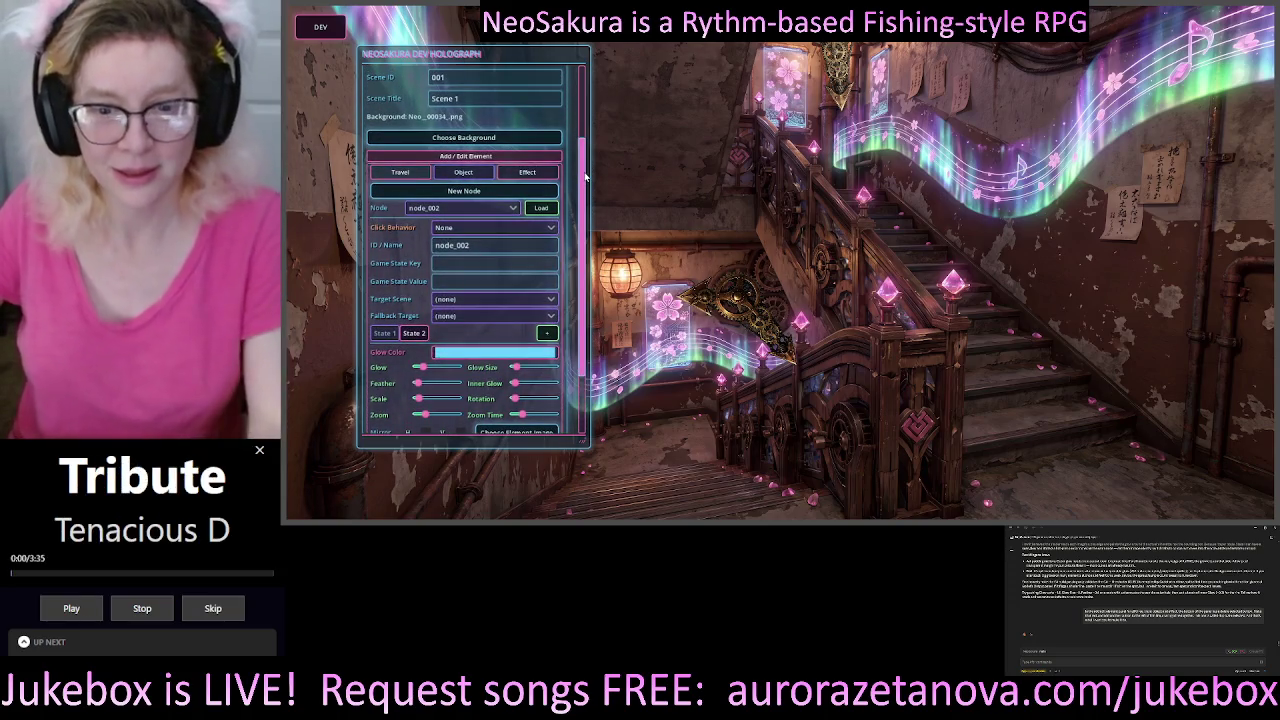
{"action": "left_click_drag", "start_coordinate": [585, 176], "coordinate": [592, 221]}
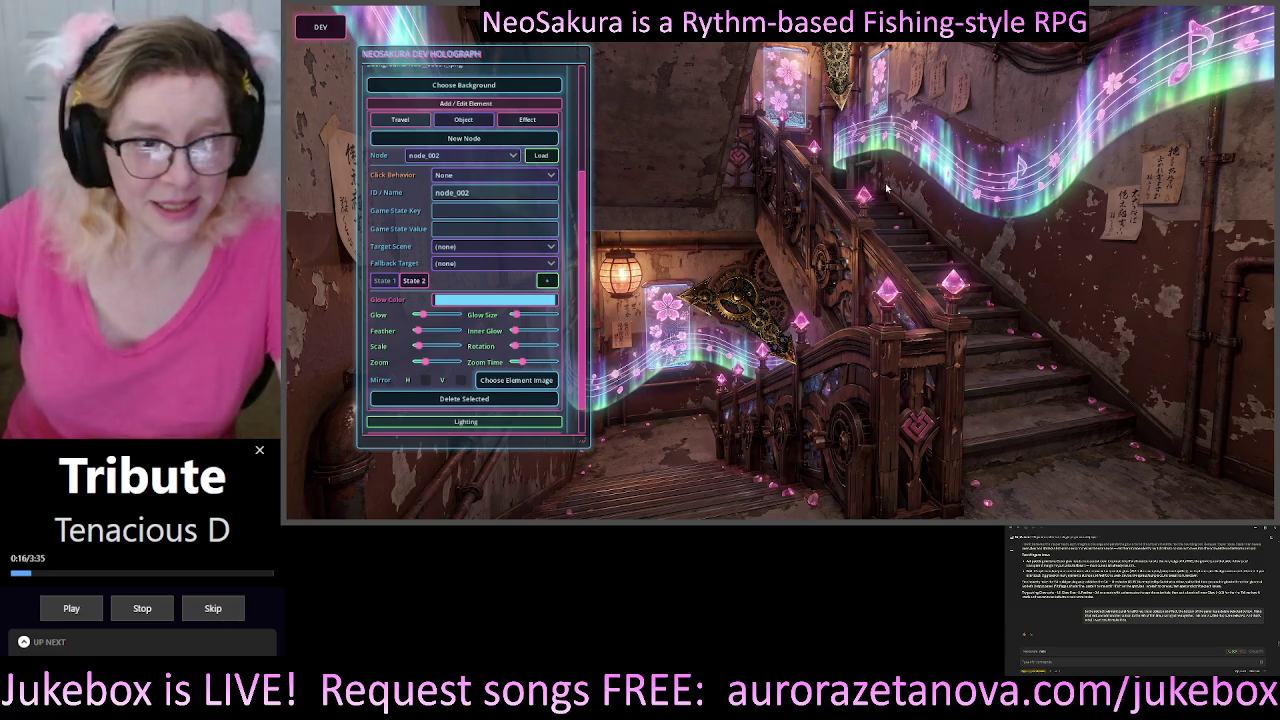
{"action": "scroll", "coordinate": [471, 432], "scroll_direction": "down", "scroll_amount": 1}
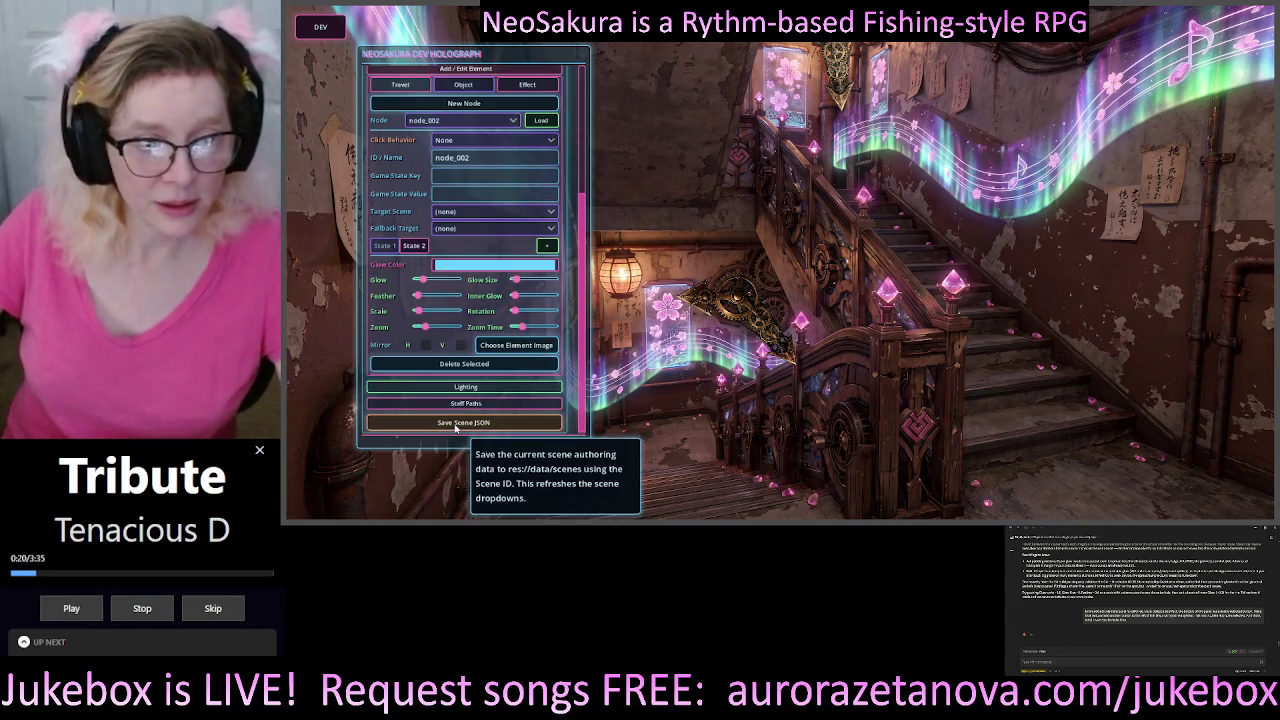
{"action": "scroll", "coordinate": [489, 158], "scroll_direction": "up", "scroll_amount": 5}
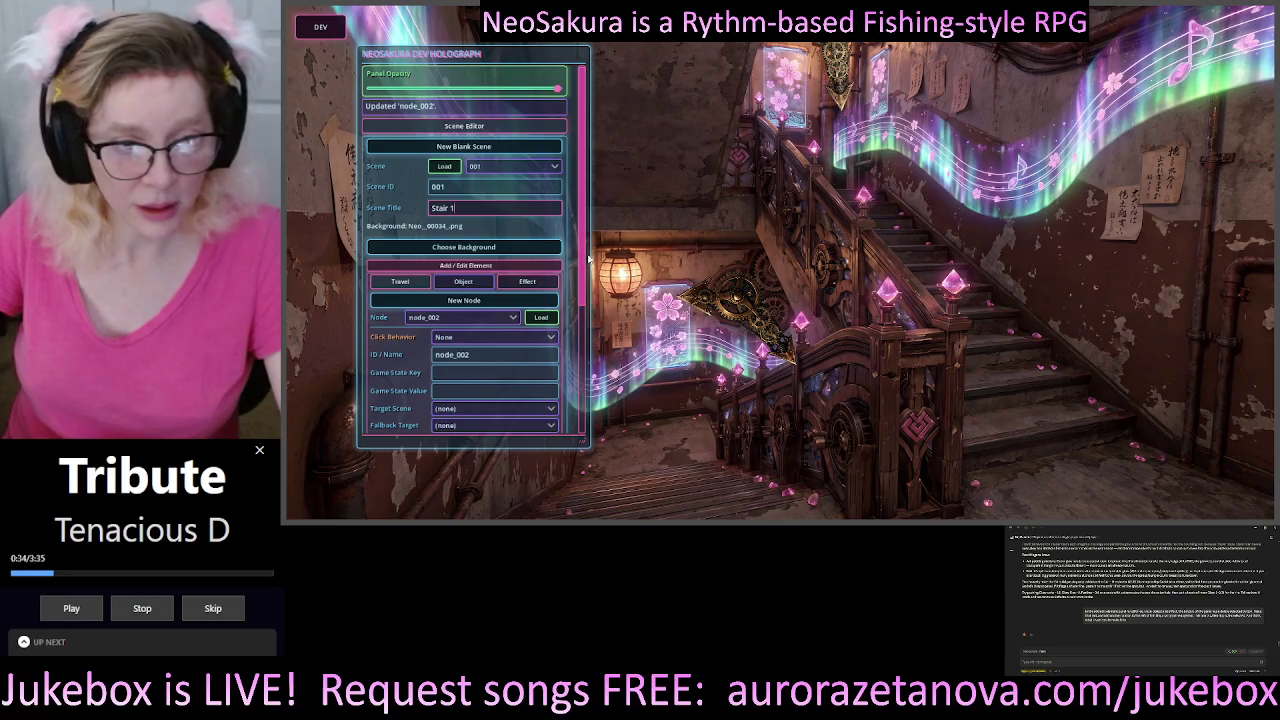
{"action": "scroll", "coordinate": [522, 413], "scroll_direction": "down", "scroll_amount": 4}
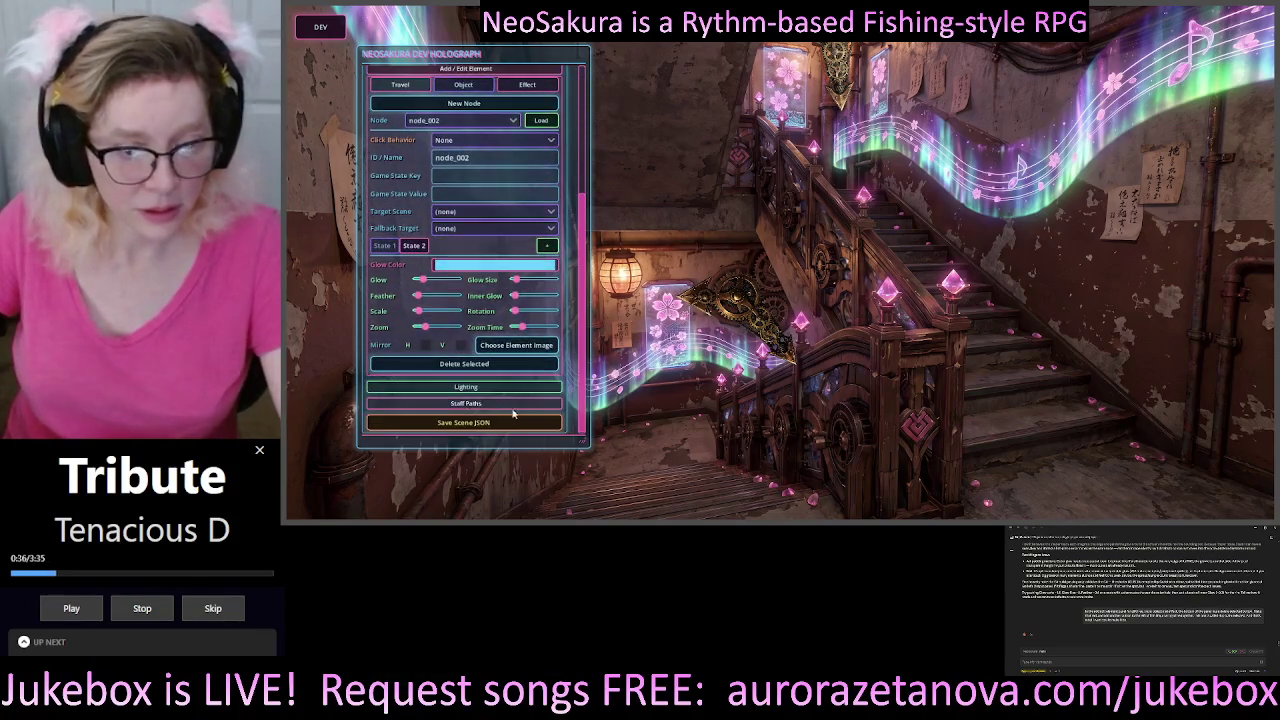
{"action": "scroll", "coordinate": [472, 428], "scroll_direction": "up", "scroll_amount": 1}
{"action": "scroll", "coordinate": [586, 288], "scroll_direction": "up", "scroll_amount": 4}
{"action": "left_click", "coordinate": [488, 148]}
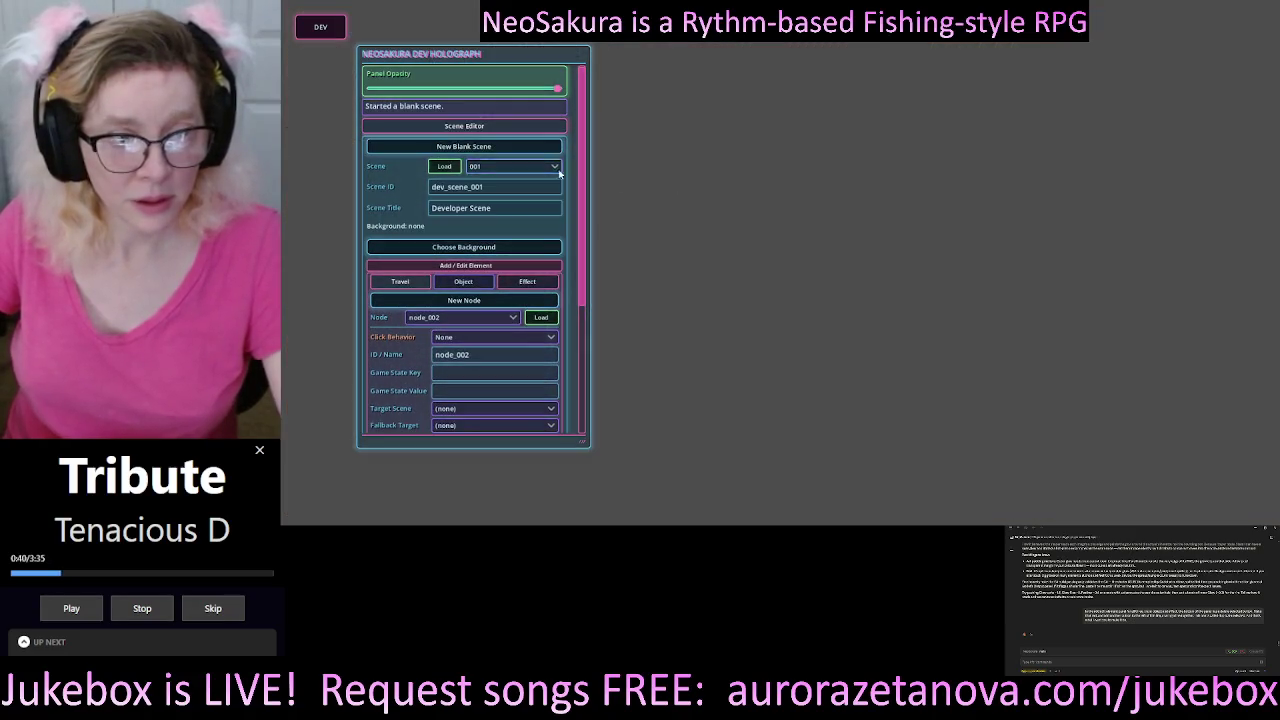
- Dismiss the Choose Background image picker without choosing a file, leaving no background
{"action": "left_click", "coordinate": [489, 248]}
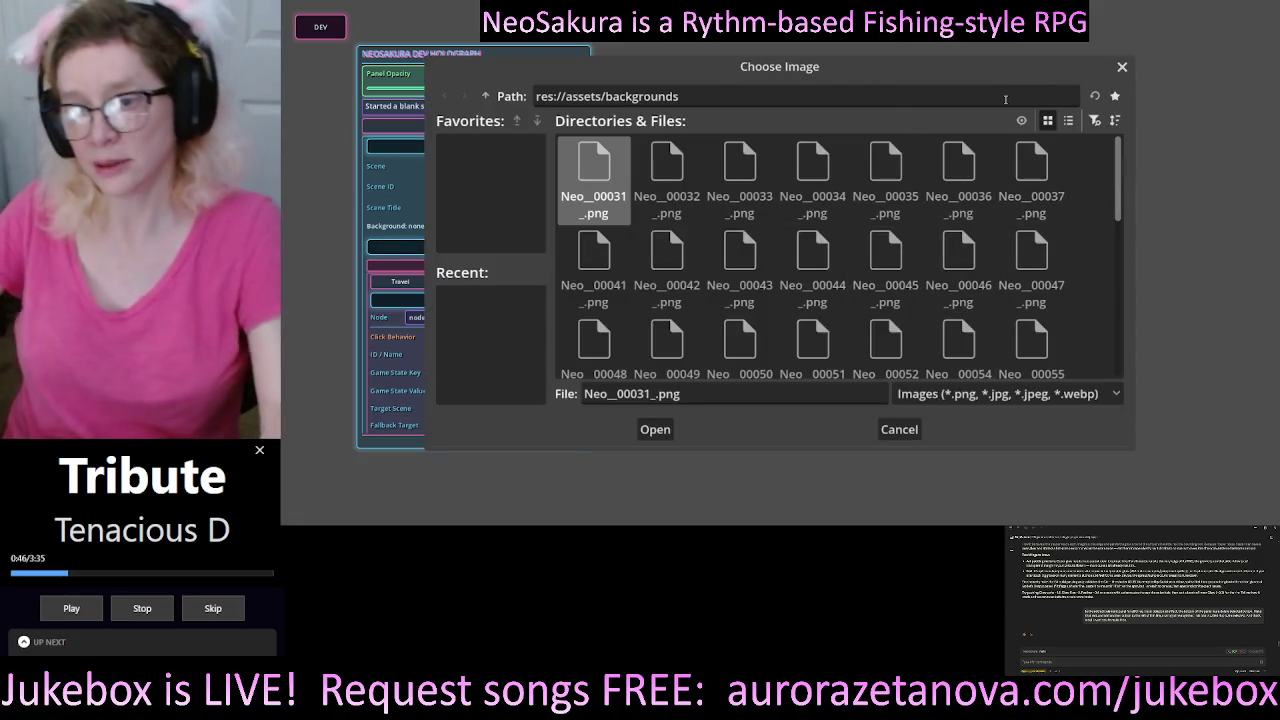
{"action": "left_click", "coordinate": [1122, 67]}
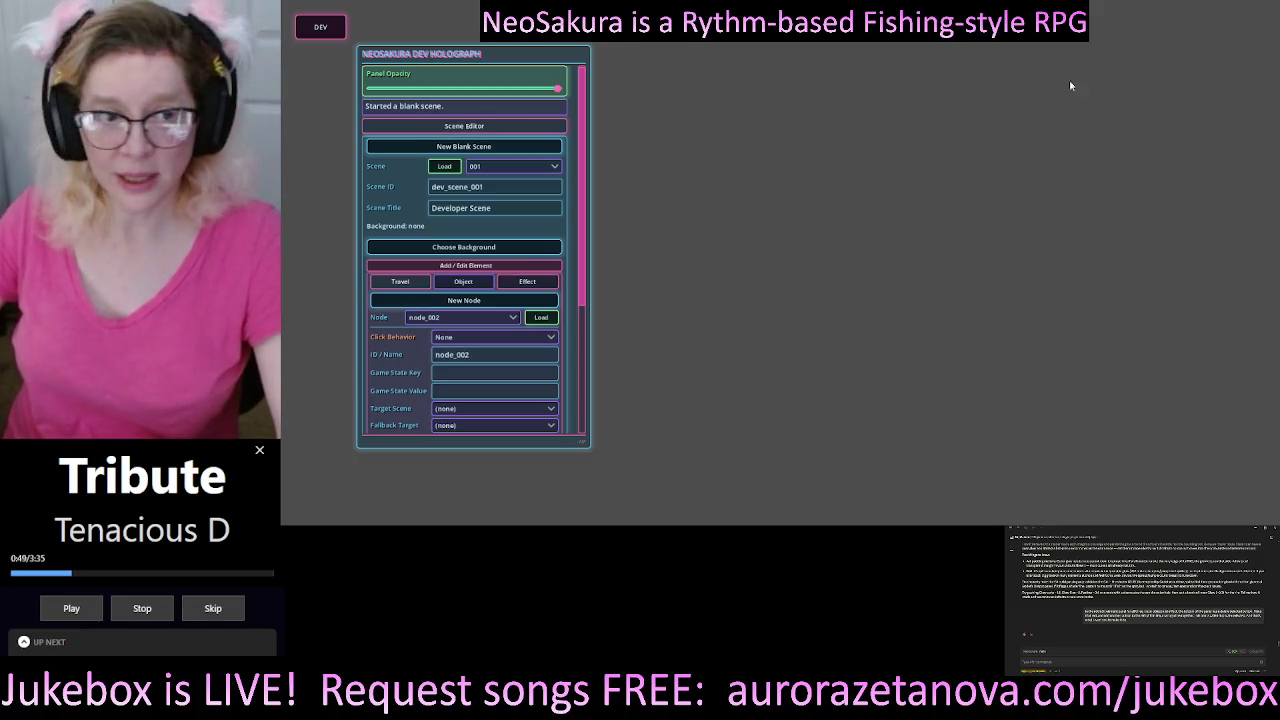
{"action": "left_click", "coordinate": [446, 168]}
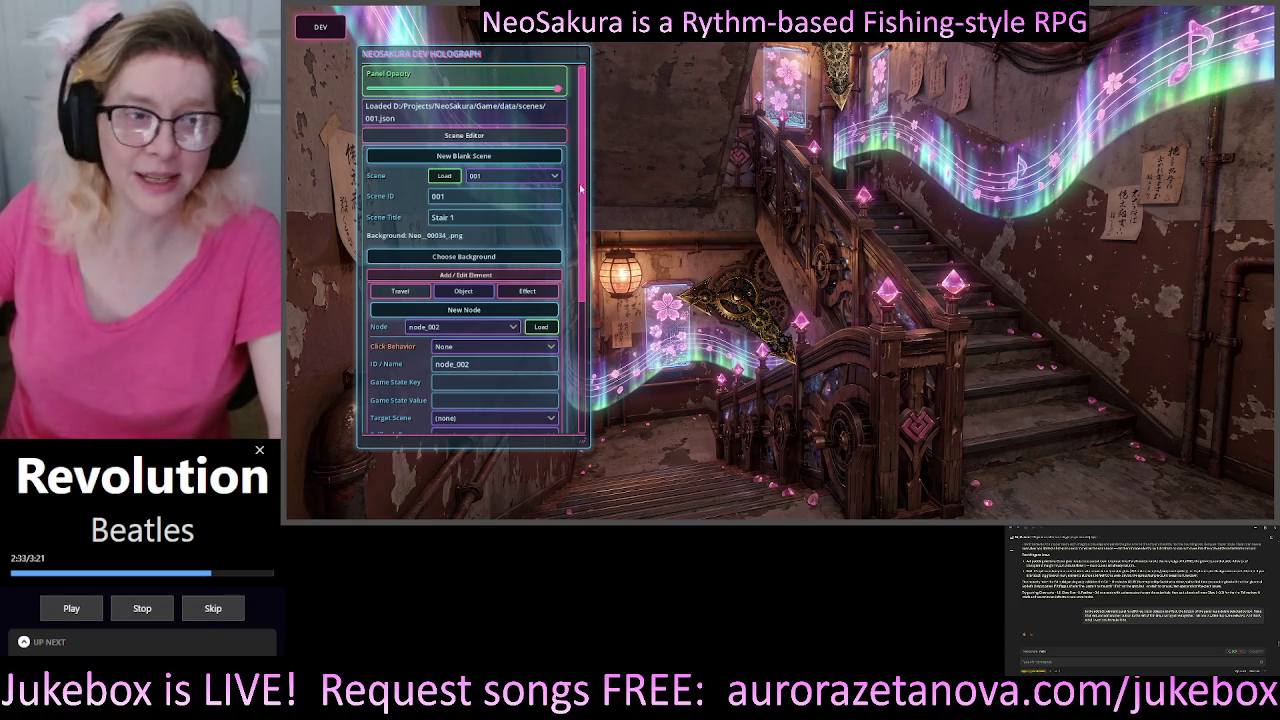
{"action": "scroll", "coordinate": [579, 175], "scroll_direction": "down", "scroll_amount": 1}
{"action": "scroll", "coordinate": [581, 150], "scroll_direction": "up", "scroll_amount": 1}
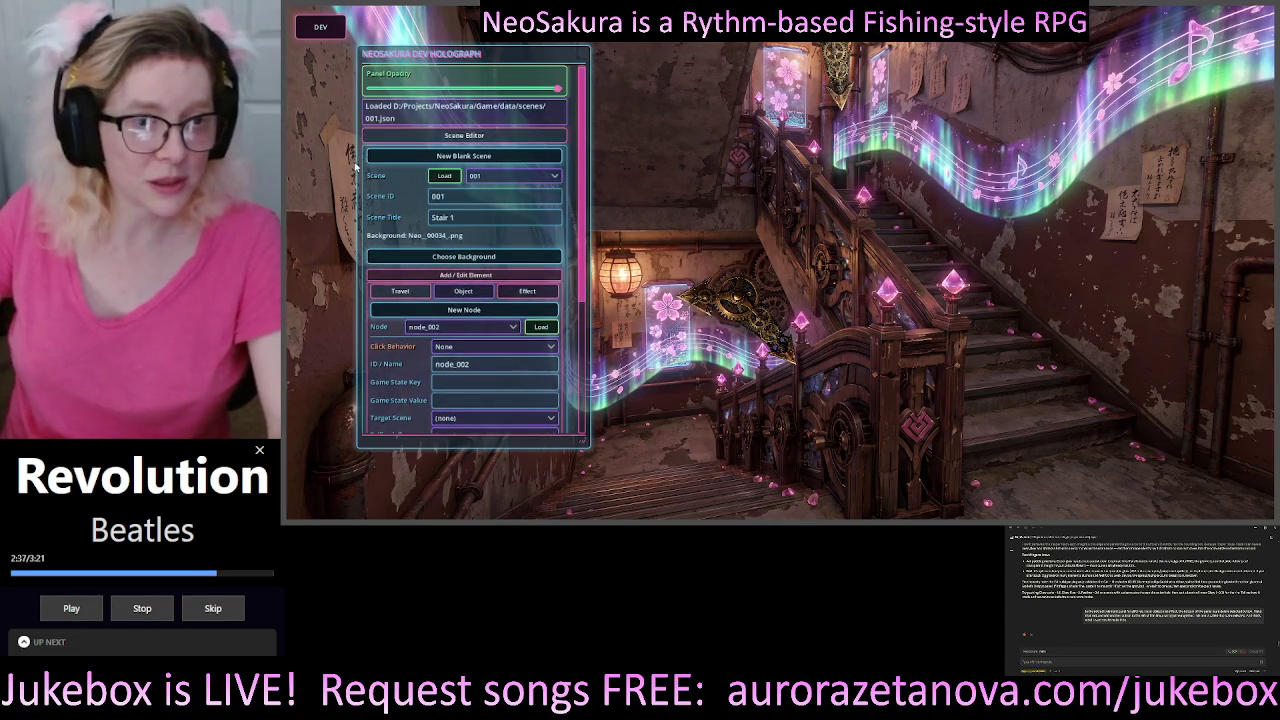
- Replace Stair 1 with blank scene dev_scene_001 and open the existing scenes list
{"action": "left_click", "coordinate": [521, 157]}
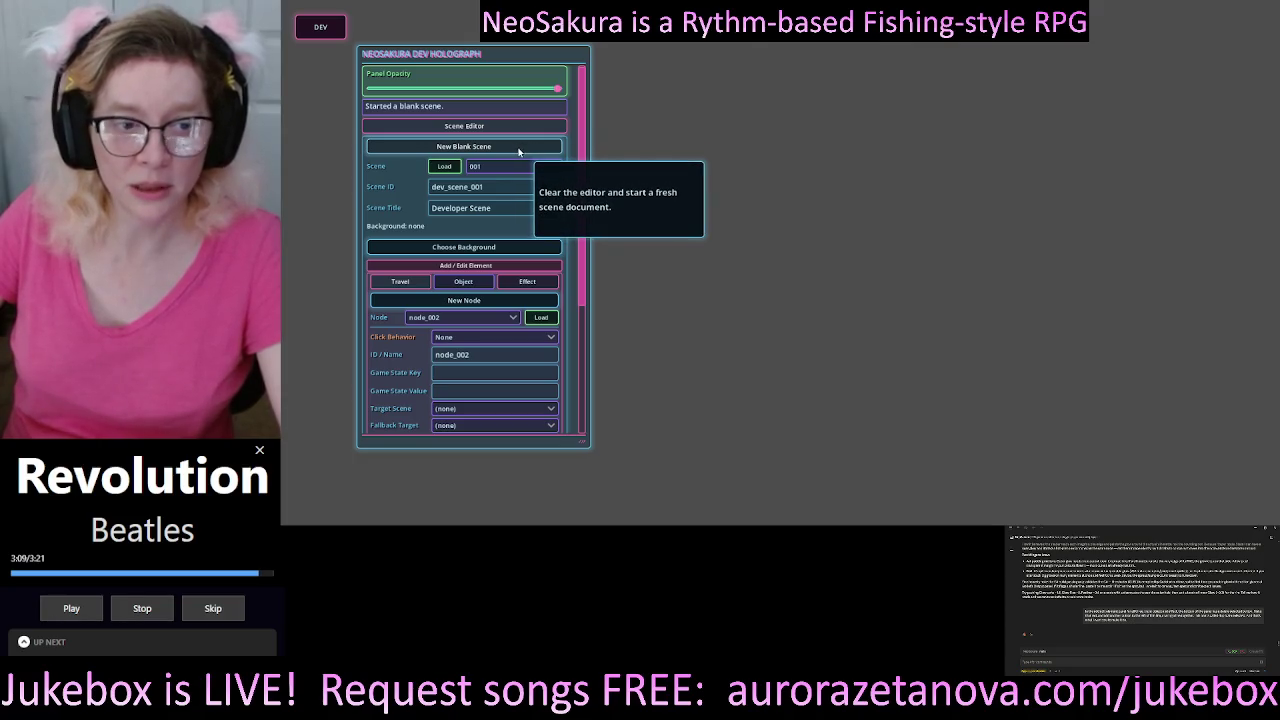
{"action": "left_click", "coordinate": [514, 167]}
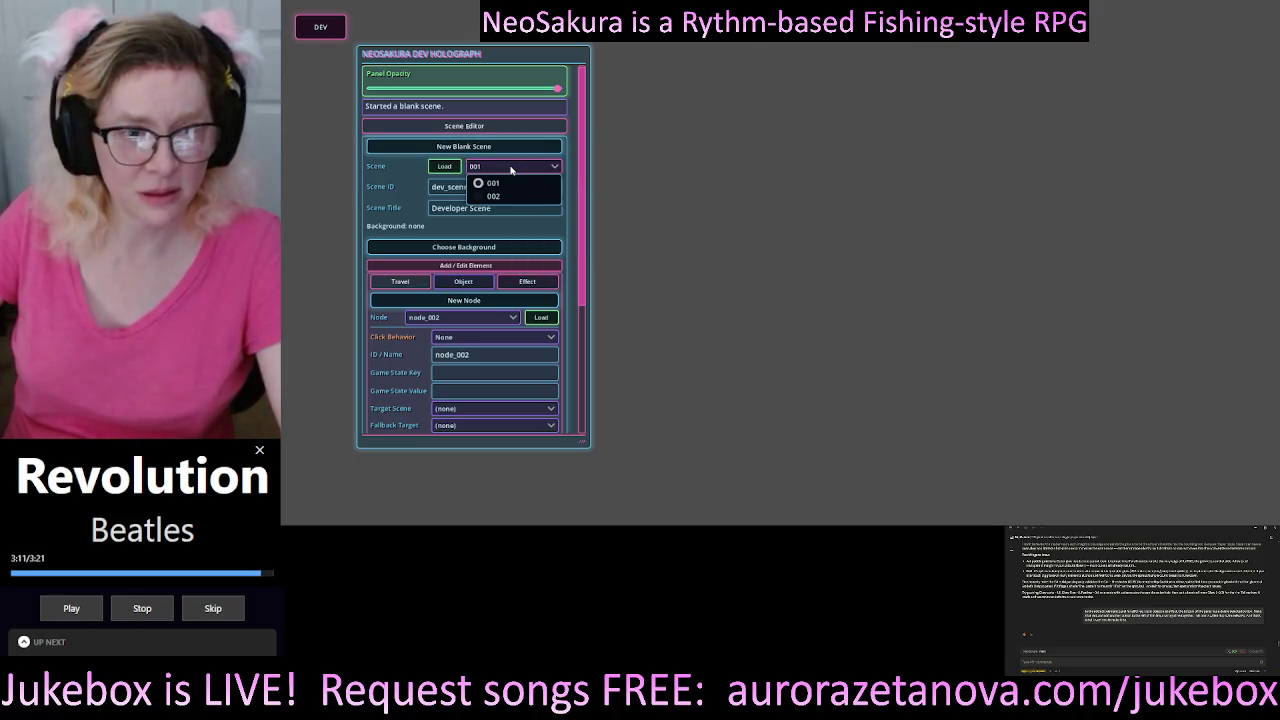
- Replace the default scene ID with Lockdown_v1, correcting the version digit to 1
{"action": "left_click", "coordinate": [536, 177]}
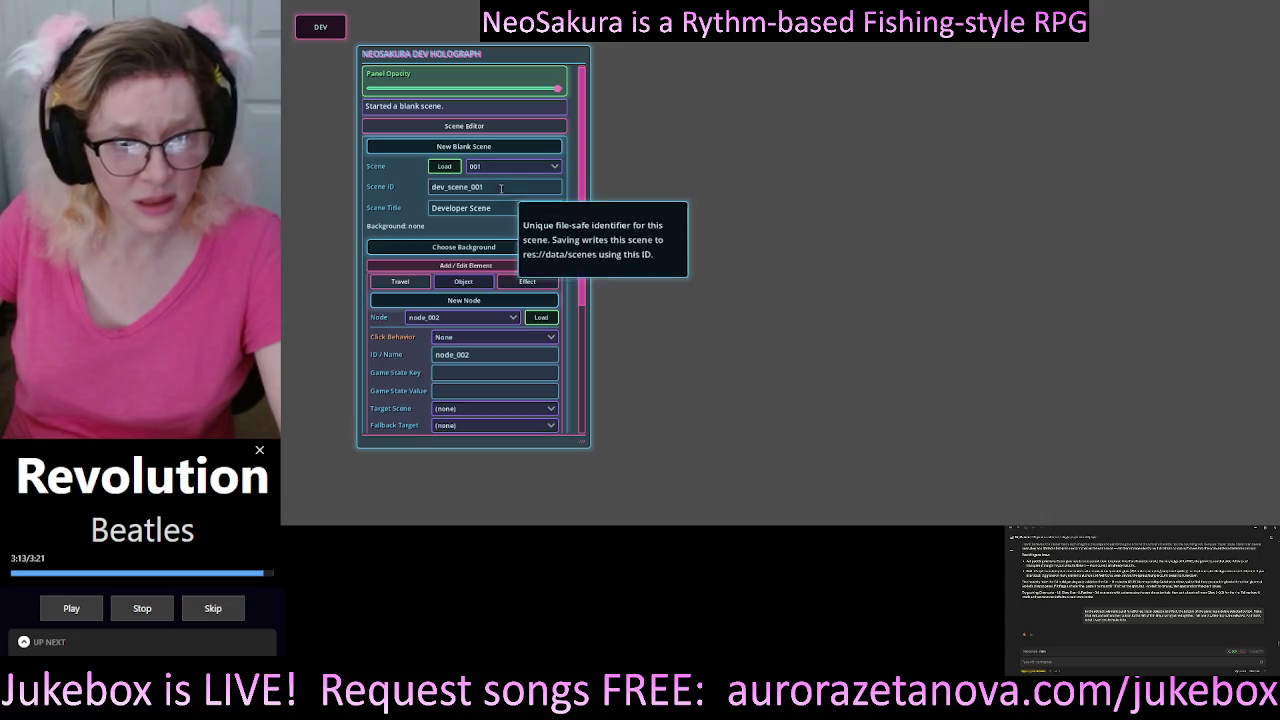
{"action": "left_click_drag", "start_coordinate": [491, 188], "coordinate": [397, 186]}
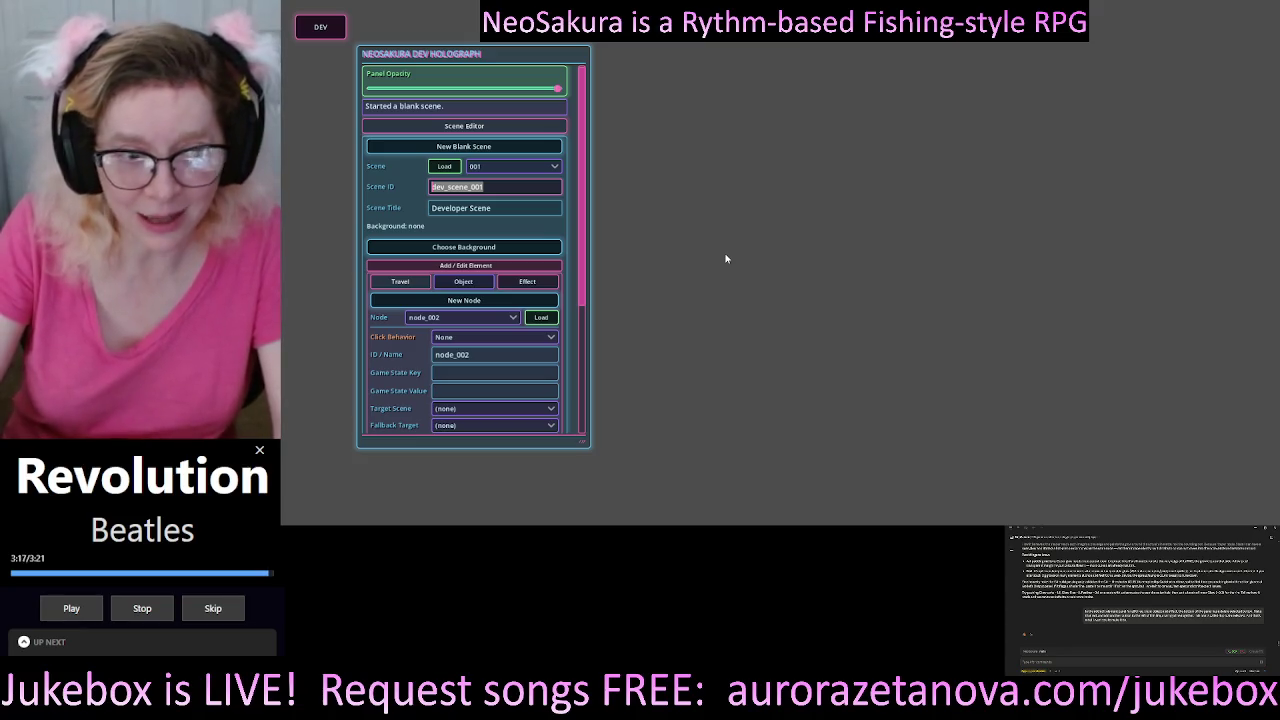
{"action": "type", "text": "Lockd"}
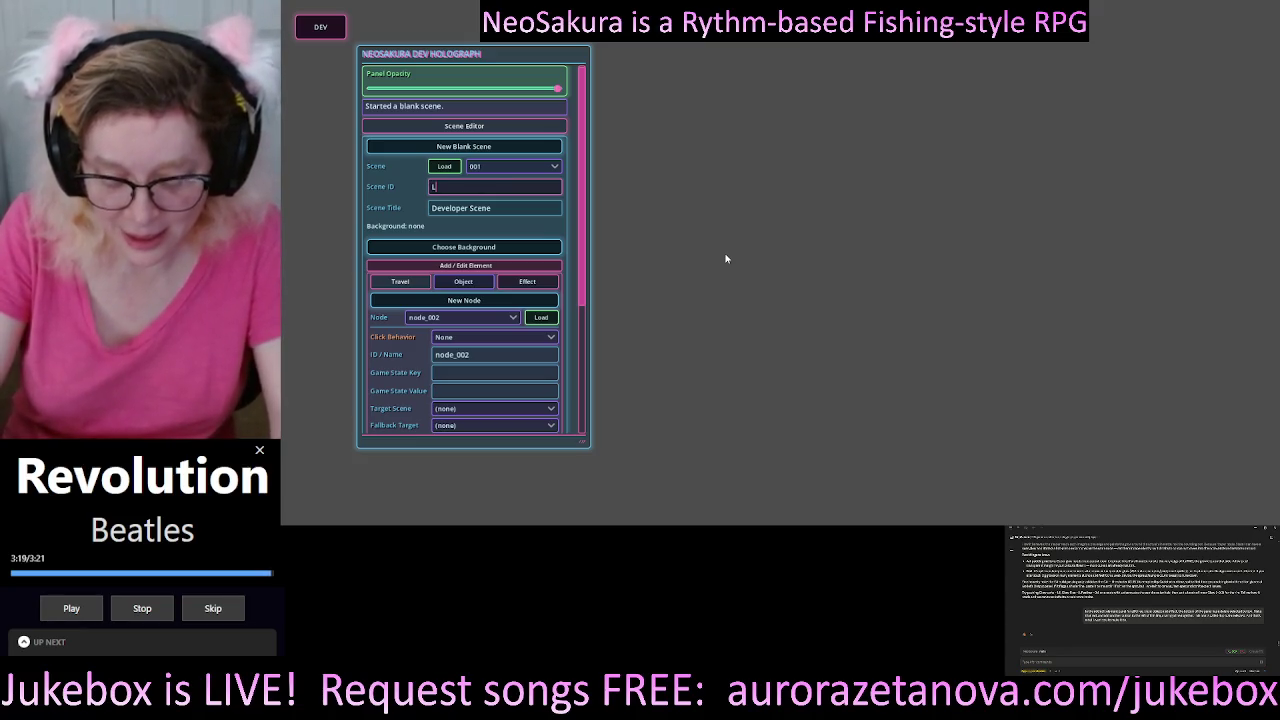
{"action": "type", "text": "own"}
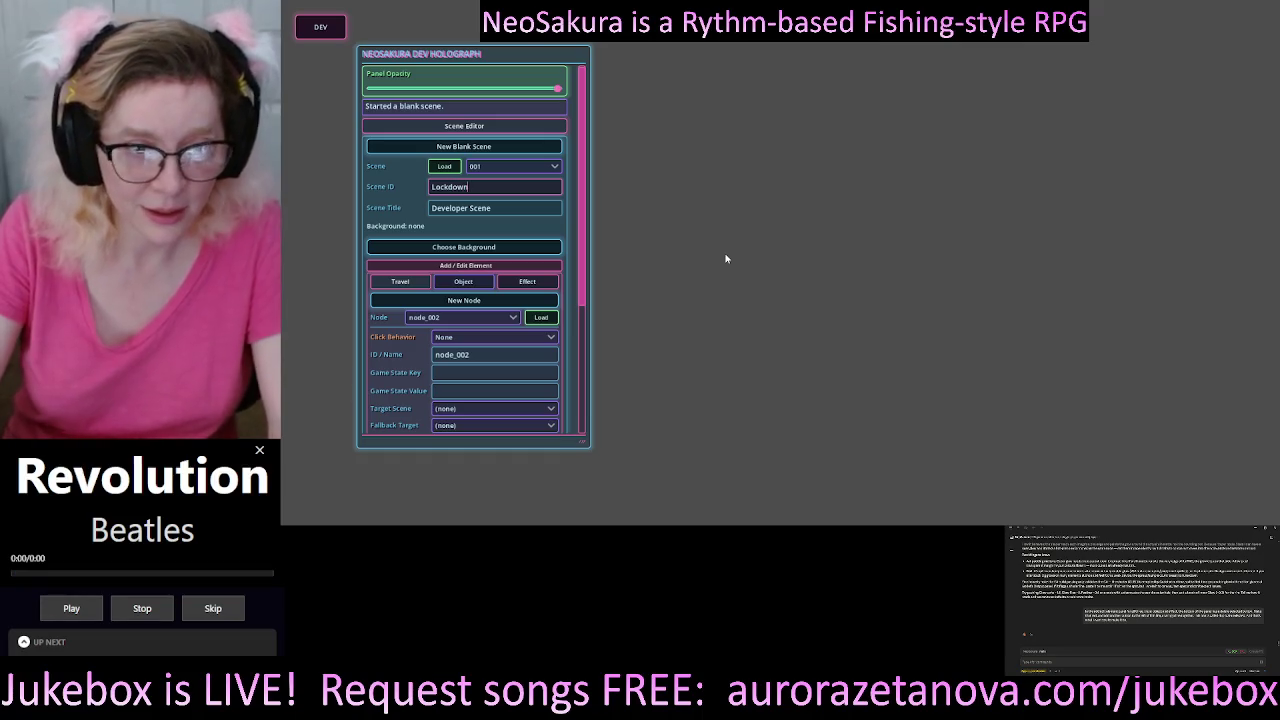
{"action": "key", "text": "Tab"}
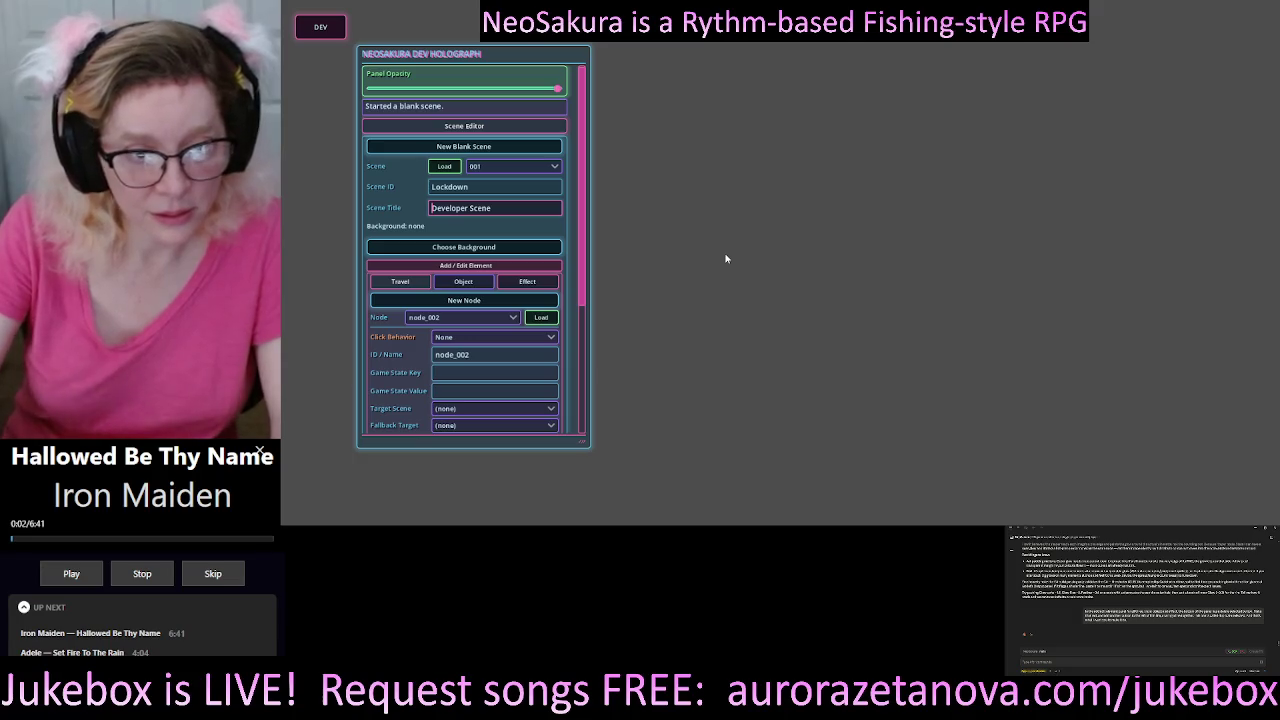
{"action": "left_click", "coordinate": [505, 185]}
{"action": "type", "text": "_v2"}
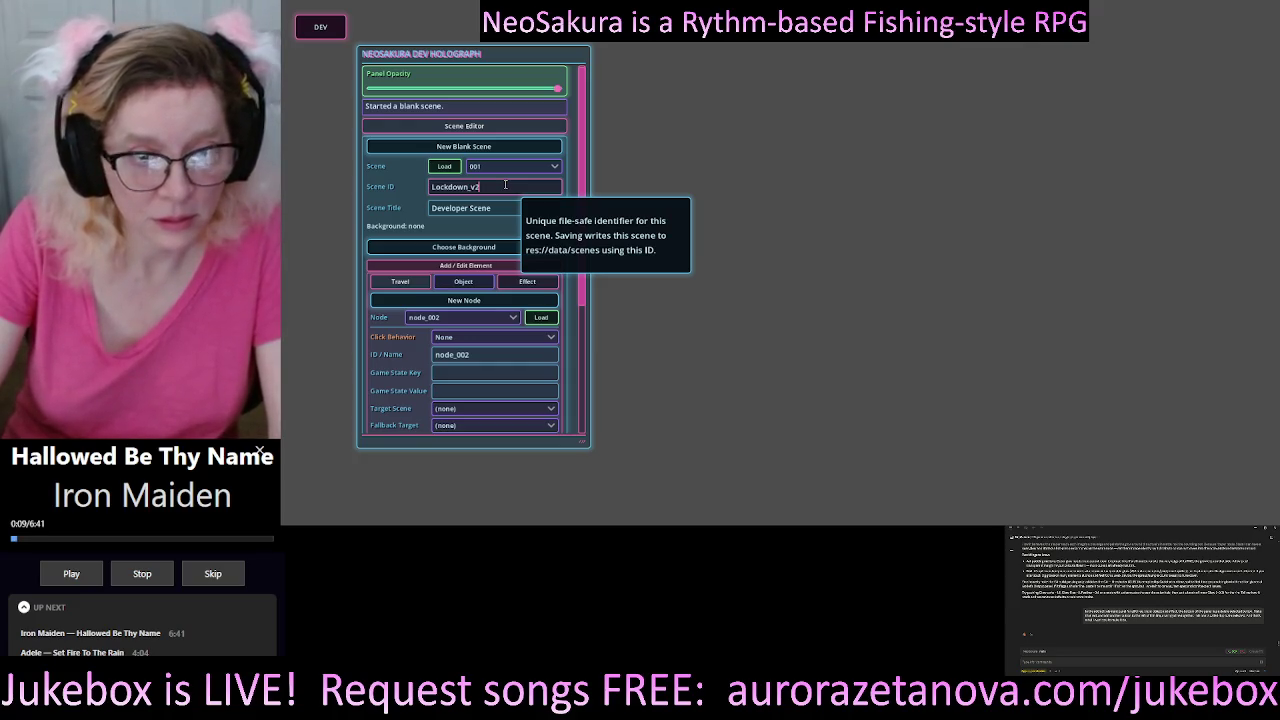
{"action": "key", "text": "BackSpace"}
{"action": "type", "text": "1"}
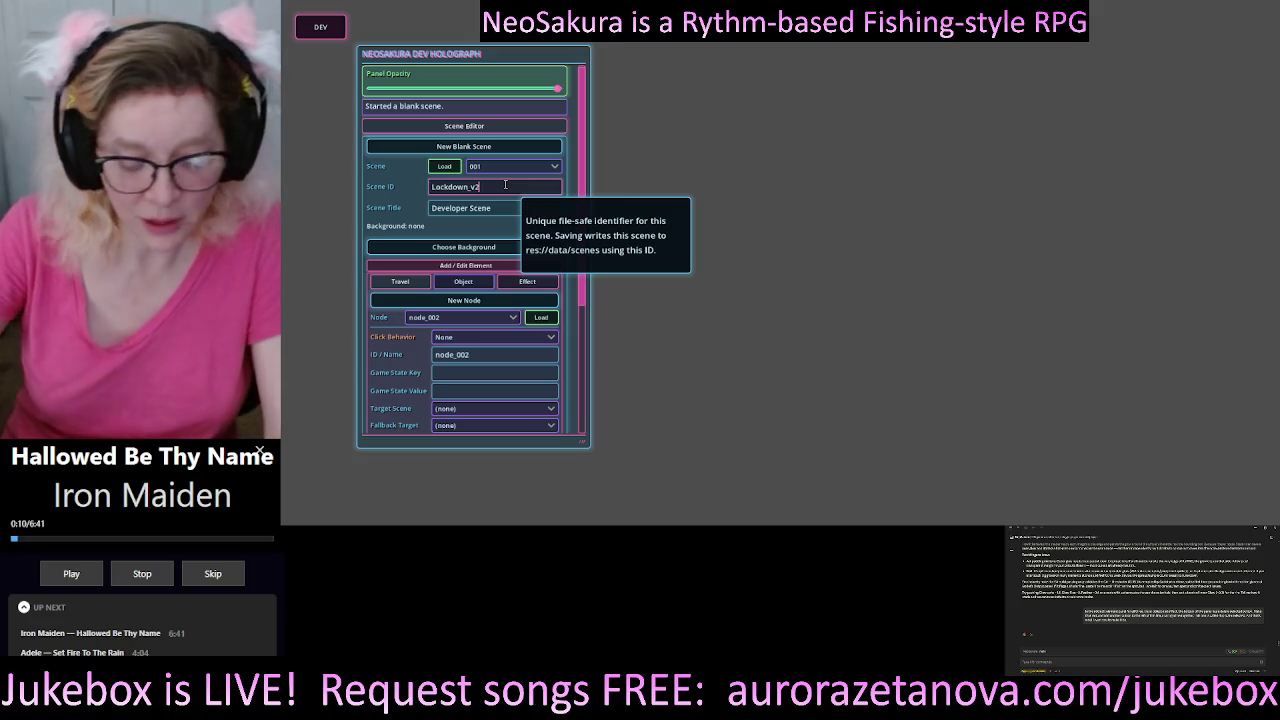
- Replace the default Developer Scene title with Lockdown
{"action": "left_click", "coordinate": [474, 209]}
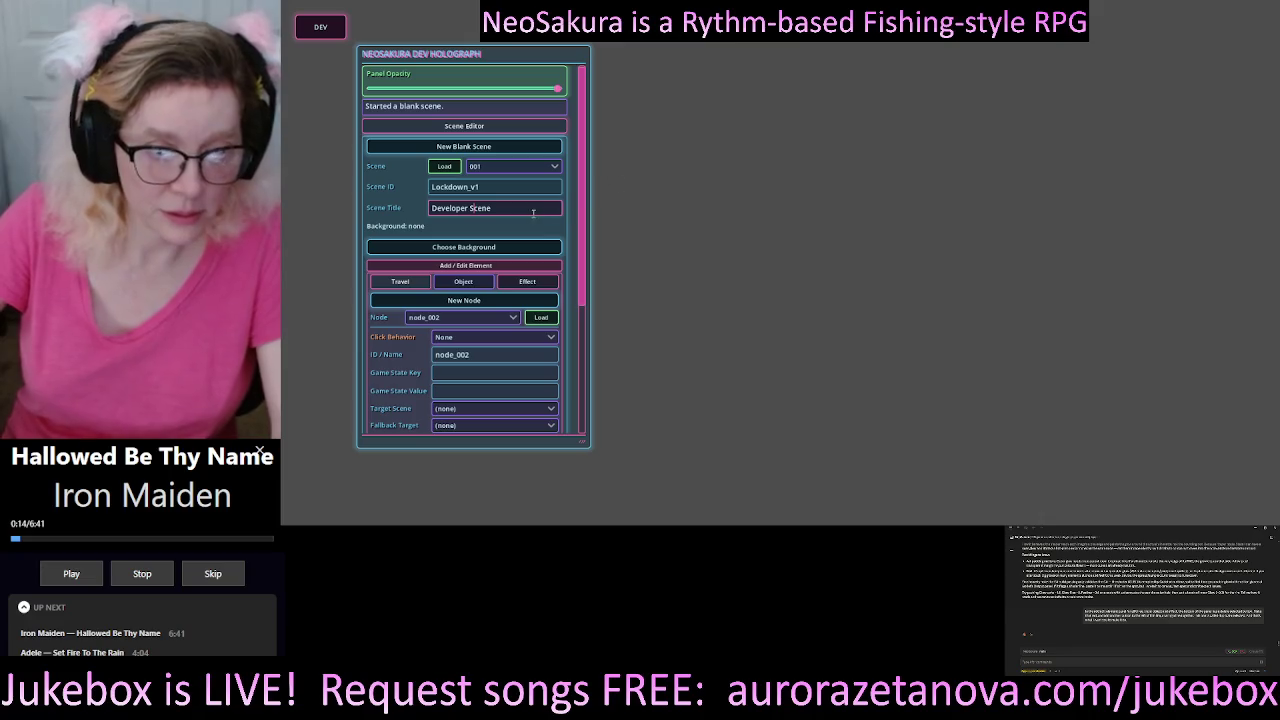
{"action": "left_click_drag", "start_coordinate": [534, 210], "coordinate": [367, 204]}
{"action": "type", "text": "Lockdown"}
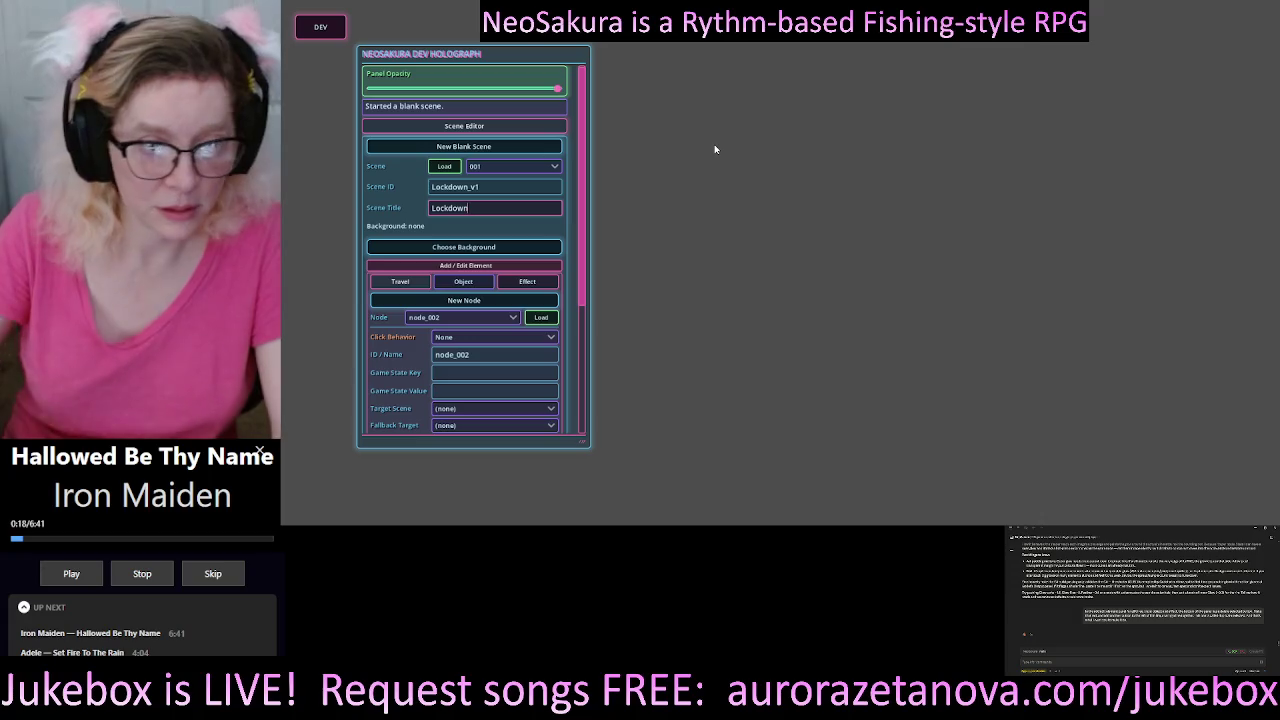
{"action": "left_click", "coordinate": [499, 248]}
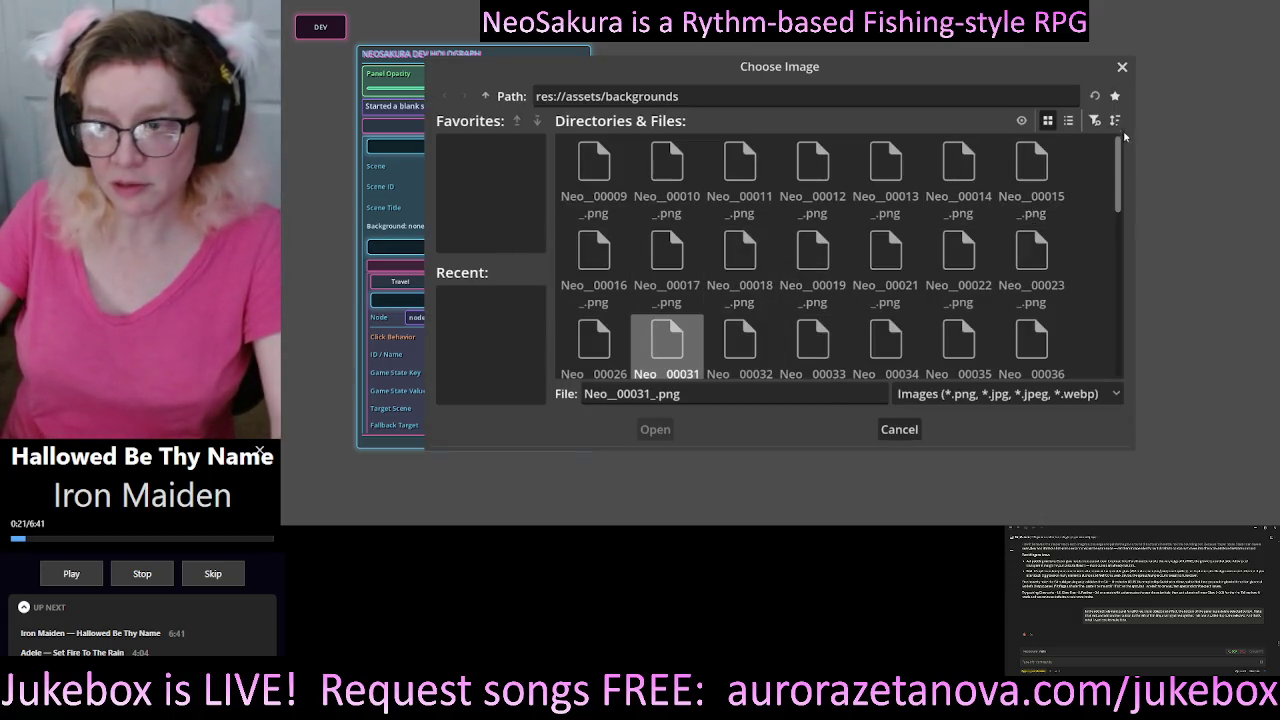
{"action": "scroll", "coordinate": [930, 260], "scroll_direction": "down", "scroll_amount": 5}
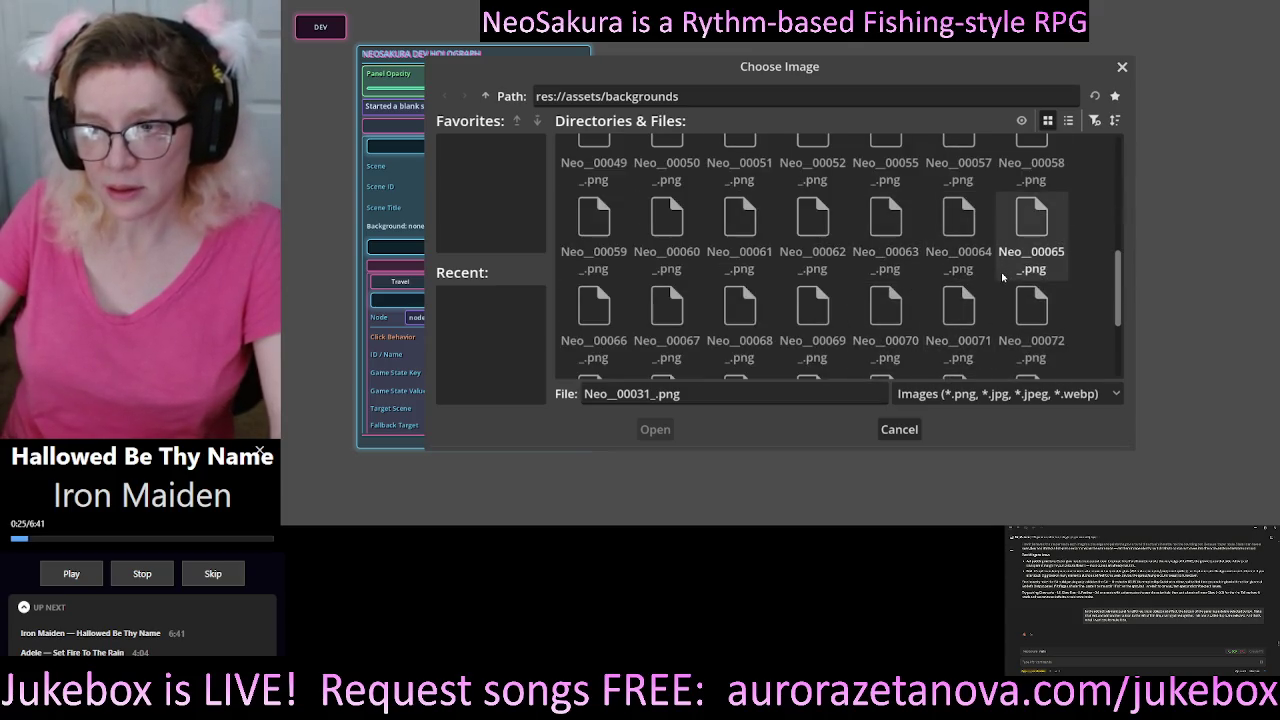
{"action": "left_click", "coordinate": [960, 140]}
{"action": "double_click", "coordinate": [960, 140]}
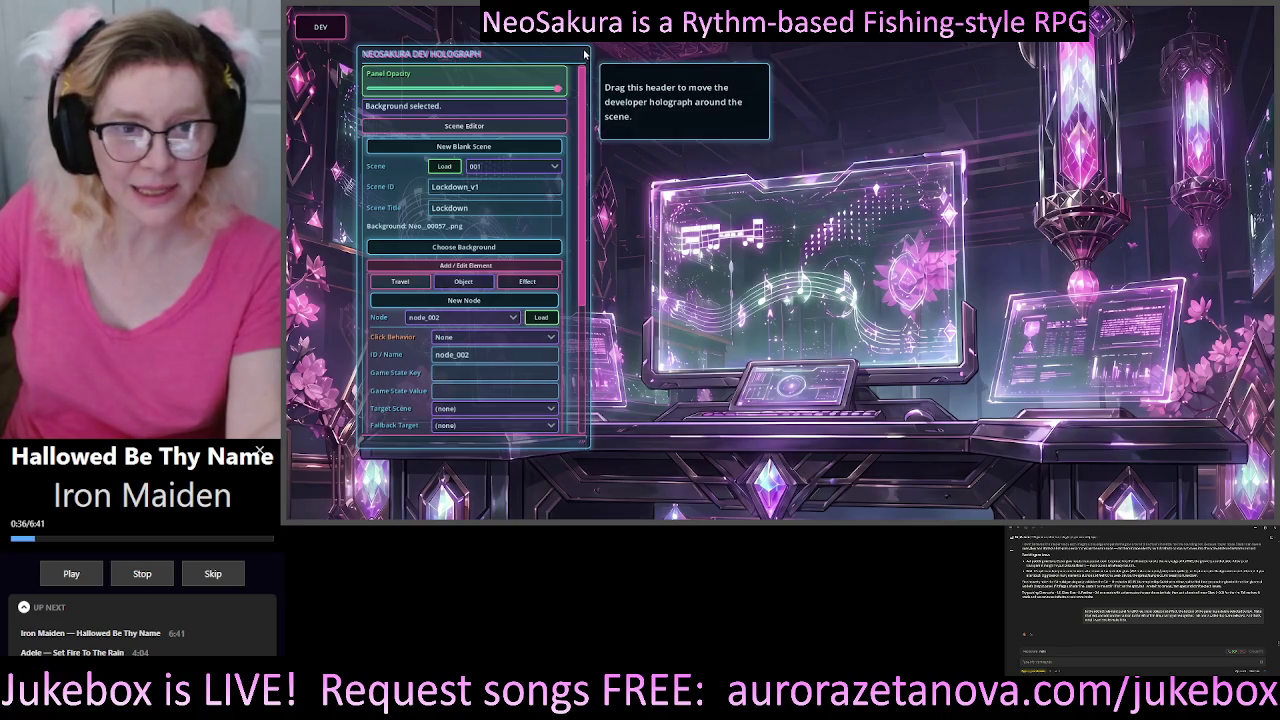
{"action": "mouse_move", "coordinate": [583, 57]}
{"action": "left_mouse_down"}
{"action": "mouse_move", "coordinate": [1268, 210]}
{"action": "mouse_move", "coordinate": [1272, 62]}
{"action": "mouse_move", "coordinate": [955, 239]}
{"action": "mouse_move", "coordinate": [1183, 211]}
{"action": "mouse_move", "coordinate": [726, 39]}
{"action": "mouse_move", "coordinate": [713, 15]}
{"action": "mouse_move", "coordinate": [811, 117]}
{"action": "mouse_move", "coordinate": [1059, 74]}
{"action": "mouse_move", "coordinate": [615, 34]}
{"action": "mouse_move", "coordinate": [561, 117]}
{"action": "mouse_move", "coordinate": [547, 40]}
{"action": "mouse_move", "coordinate": [569, 515]}
{"action": "mouse_move", "coordinate": [619, 515]}
{"action": "mouse_move", "coordinate": [519, 515]}
{"action": "left_mouse_up"}
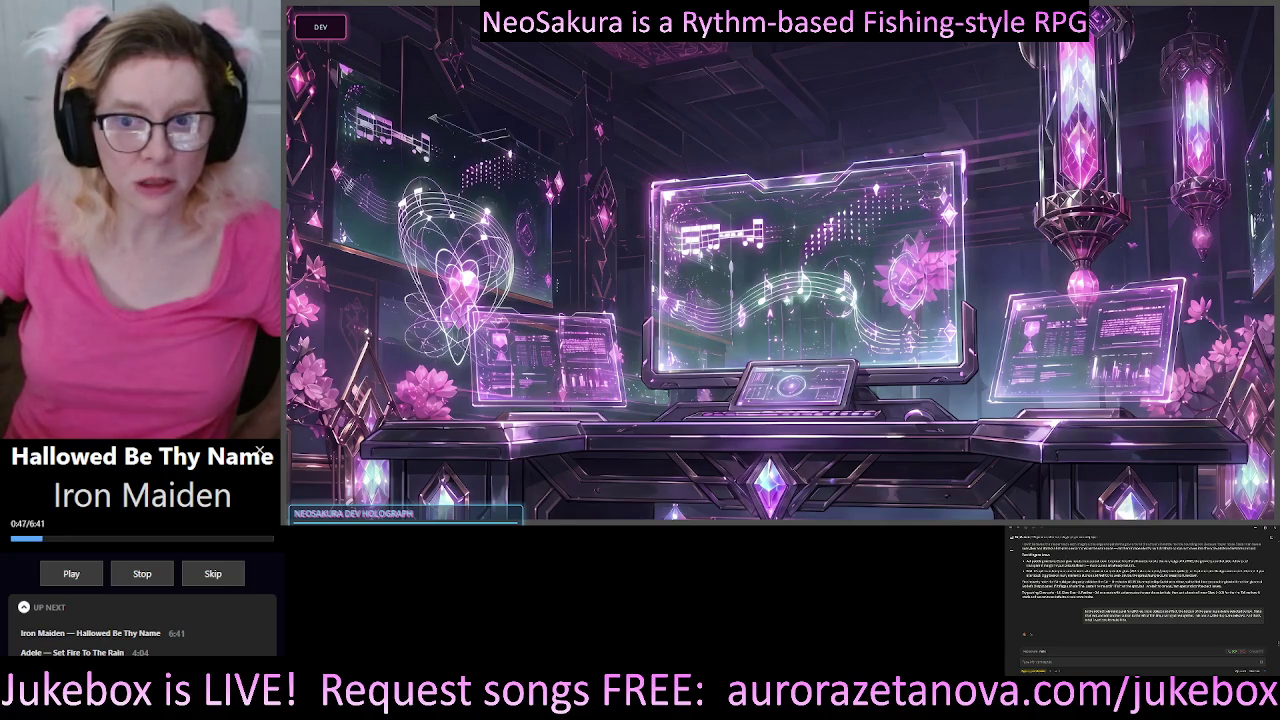
{"action": "left_click_drag", "start_coordinate": [519, 515], "coordinate": [523, 515]}
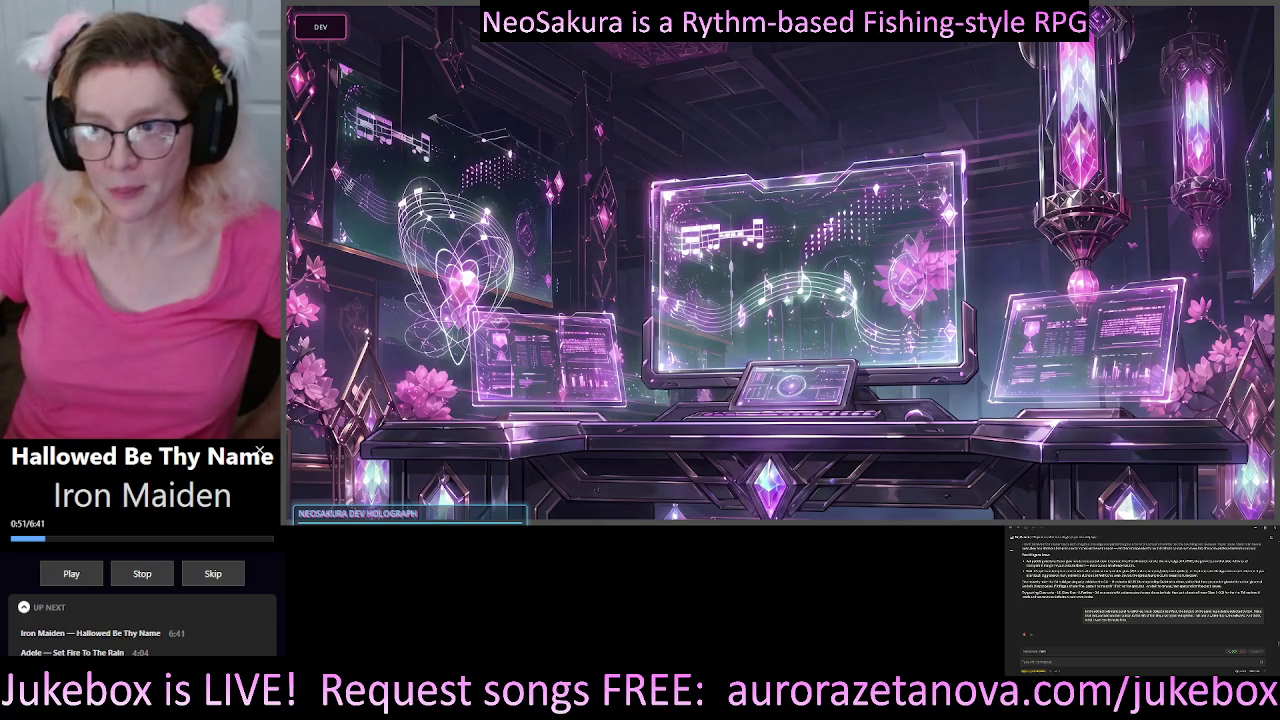
{"action": "left_click", "coordinate": [523, 515]}
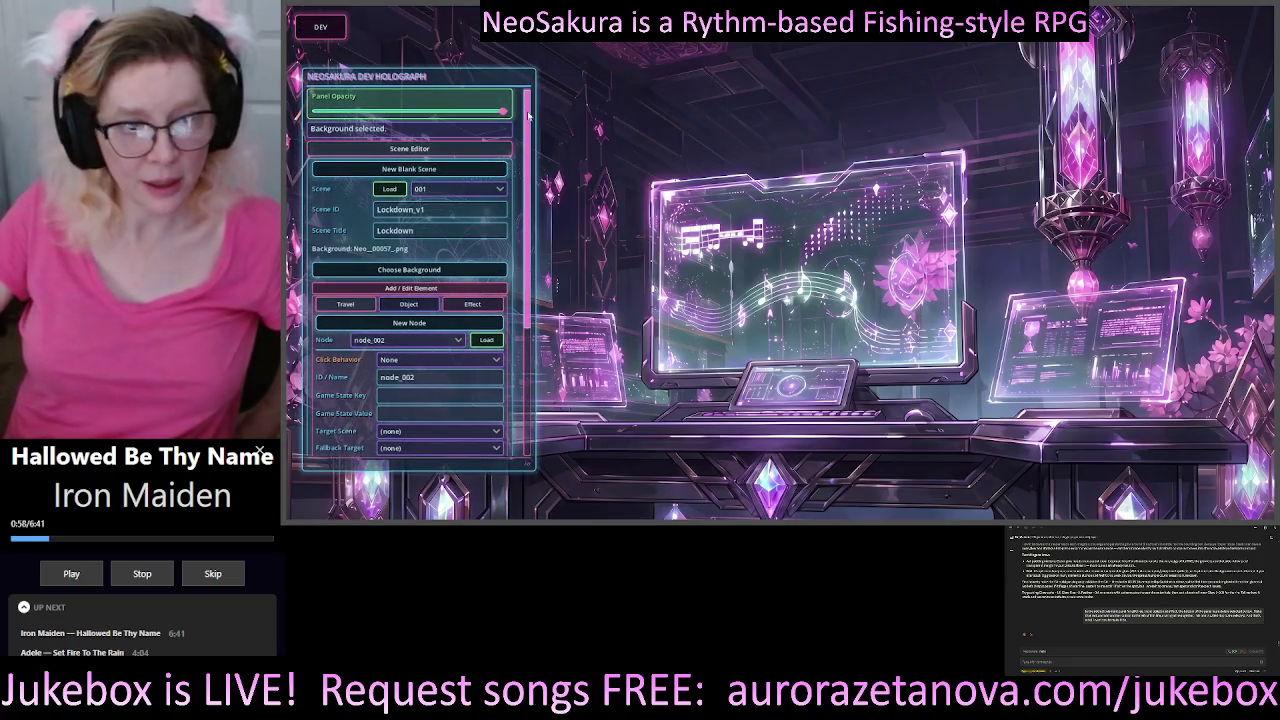
- Expand the Dev Holograph panel and save the scene as scenes/Lockdown_v1.json
{"action": "left_click_drag", "start_coordinate": [530, 128], "coordinate": [518, 268]}
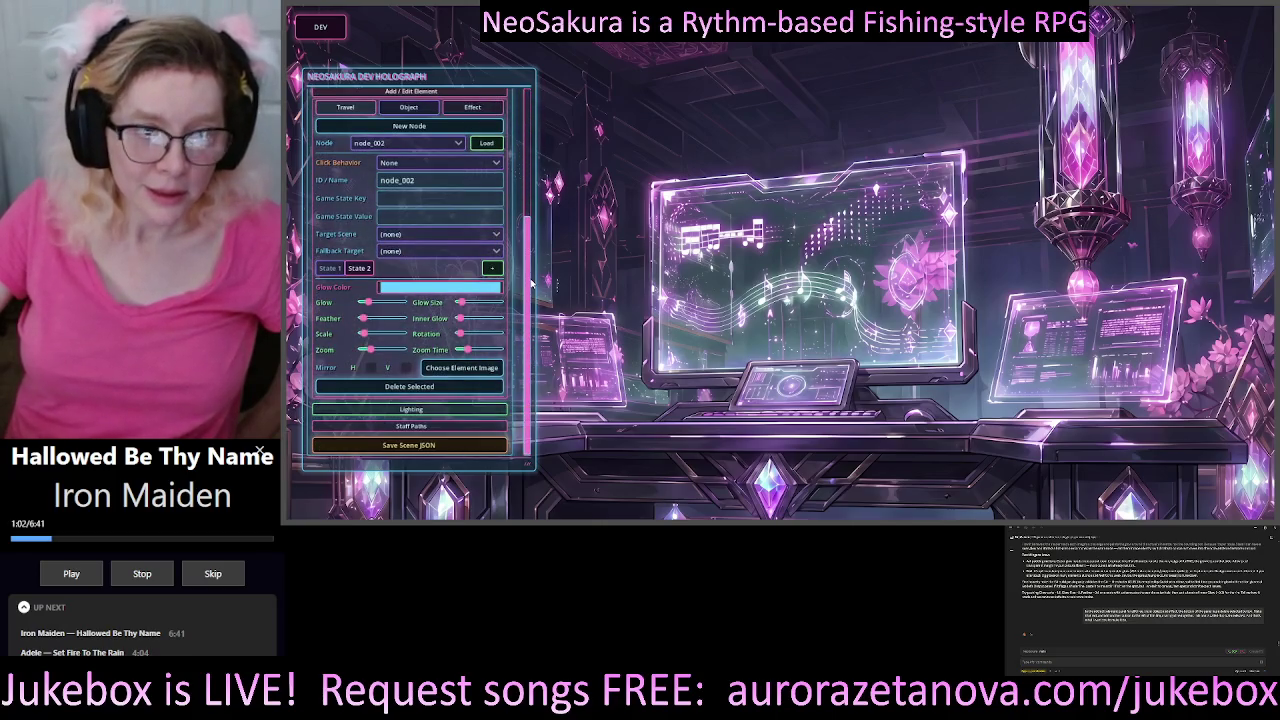
{"action": "scroll", "coordinate": [520, 268], "scroll_direction": "up", "scroll_amount": 2}
{"action": "scroll", "coordinate": [536, 257], "scroll_direction": "down", "scroll_amount": 2}
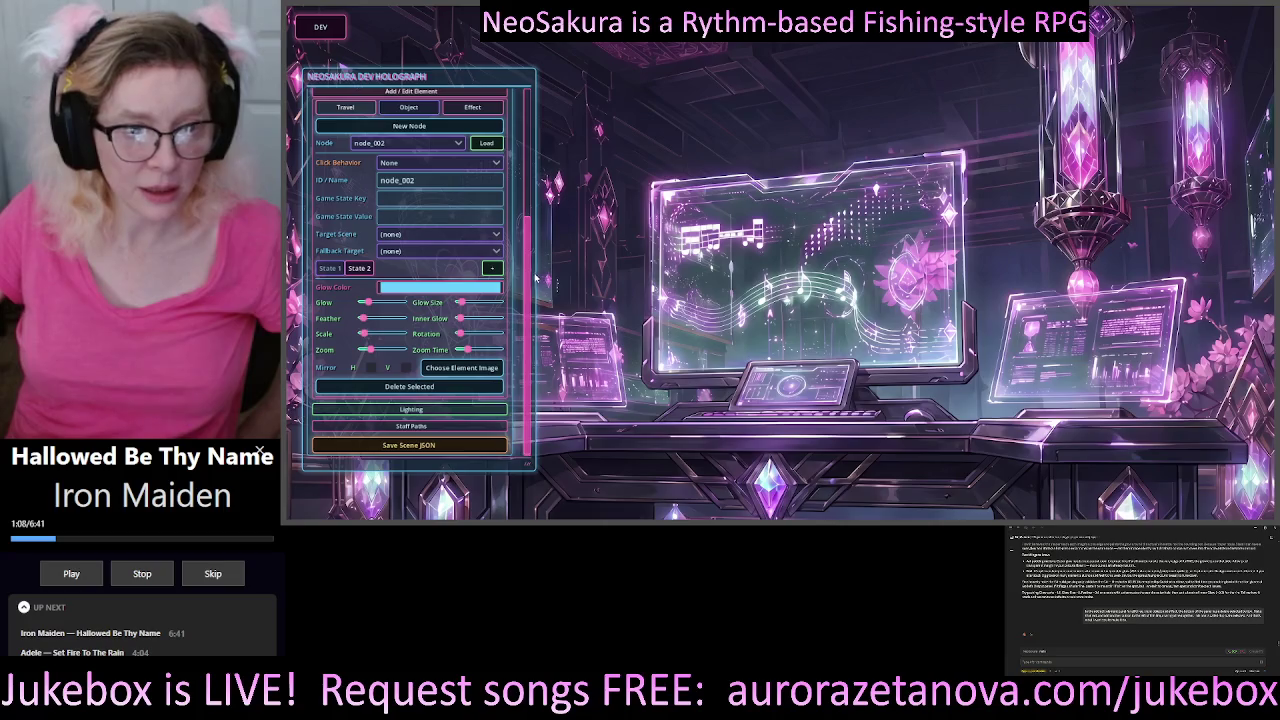
{"action": "scroll", "coordinate": [532, 240], "scroll_direction": "up", "scroll_amount": 5}
{"action": "scroll", "coordinate": [529, 210], "scroll_direction": "down", "scroll_amount": 5}
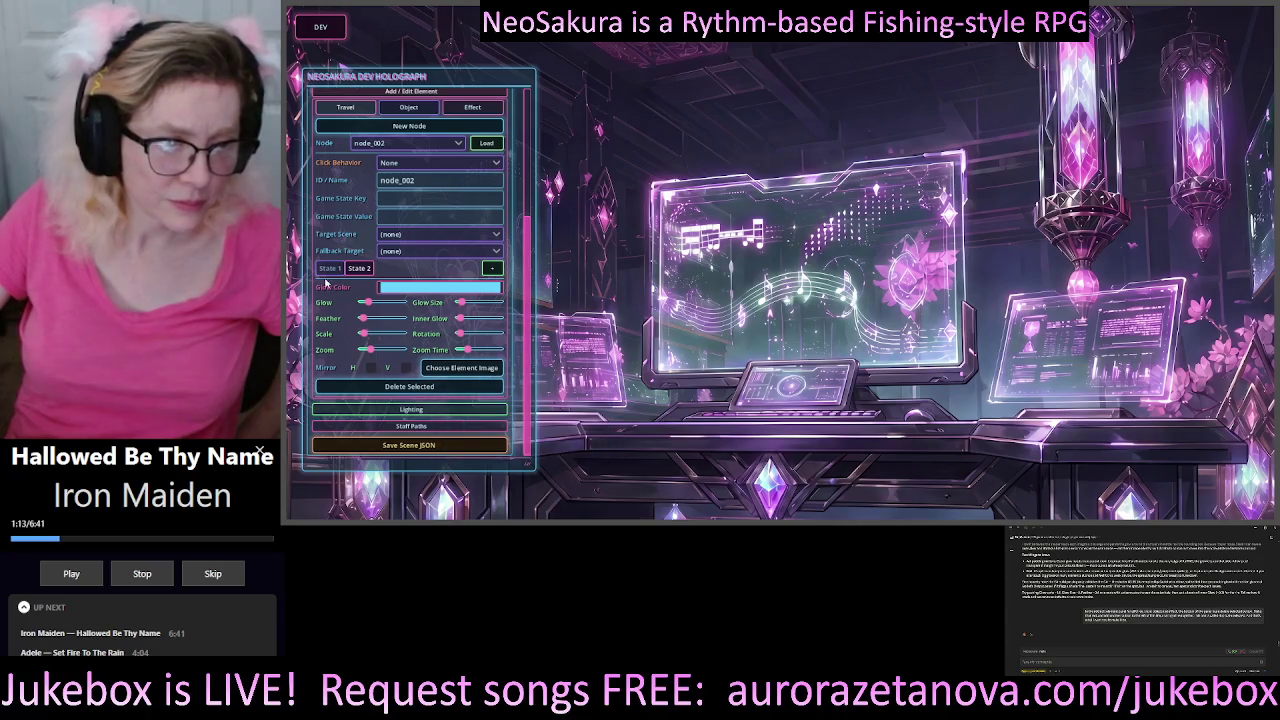
{"action": "left_click", "coordinate": [398, 453]}
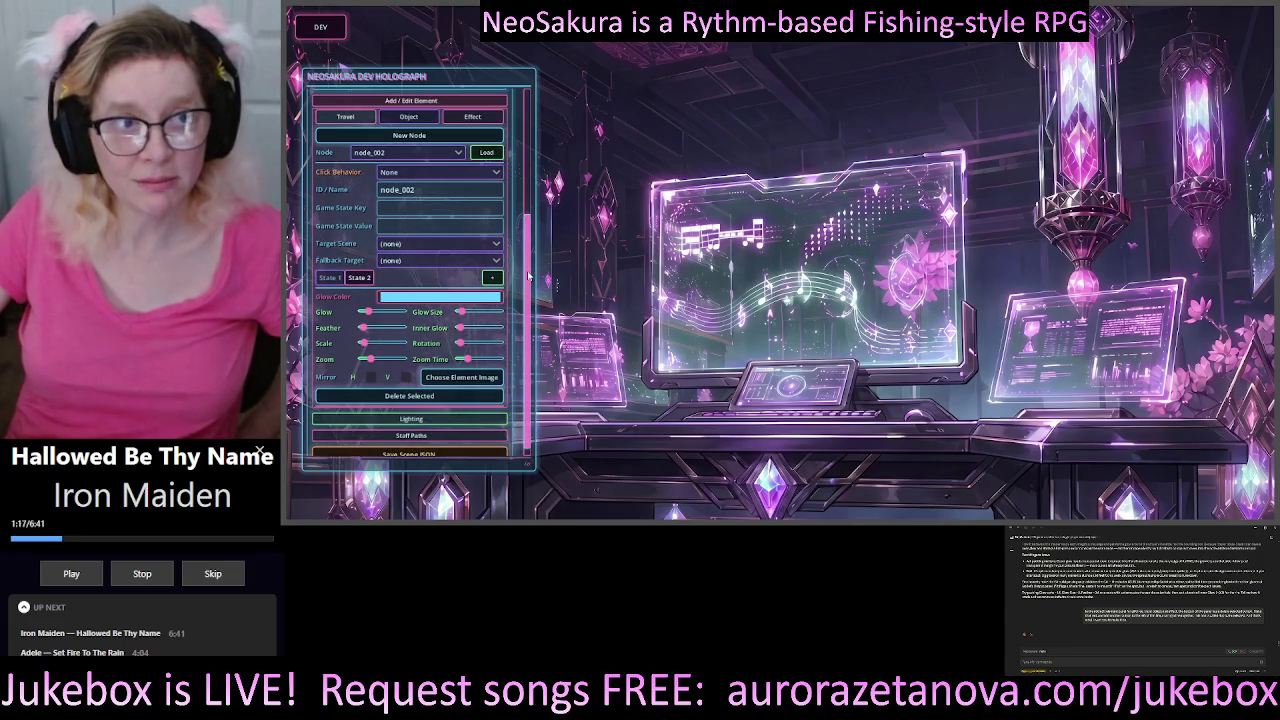
{"action": "scroll", "coordinate": [519, 388], "scroll_direction": "down", "scroll_amount": 1}
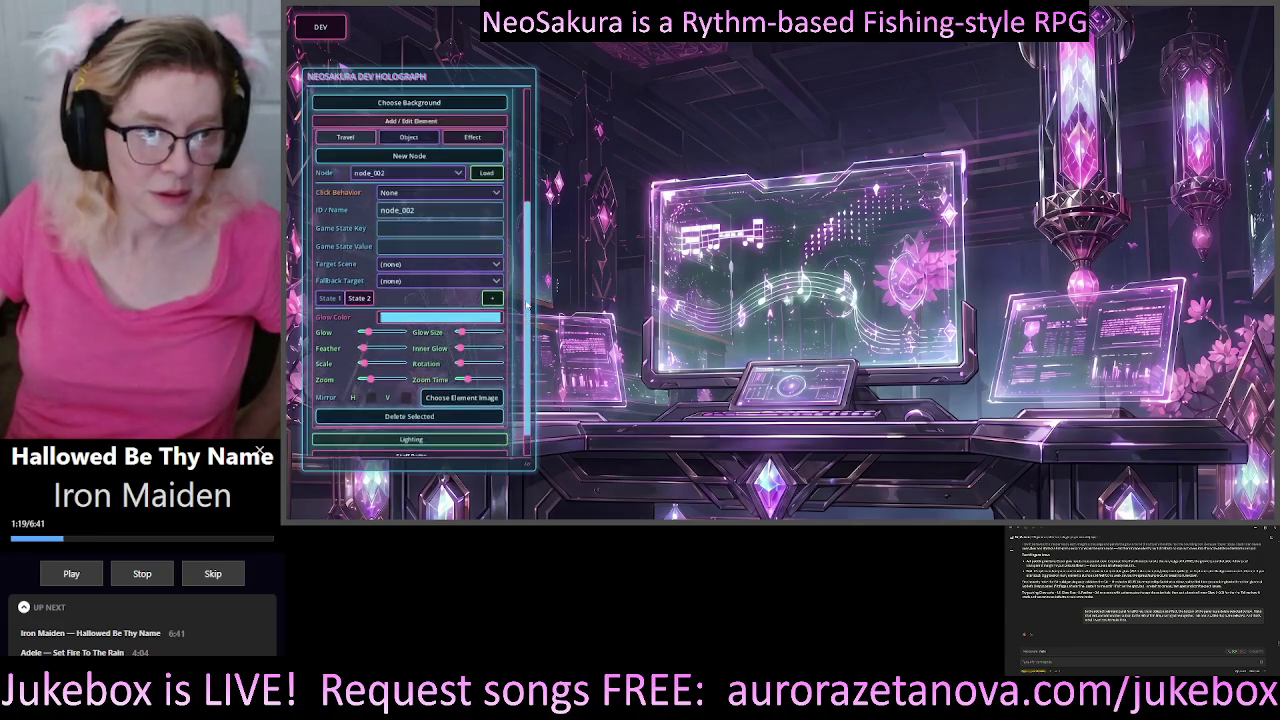
{"action": "scroll", "coordinate": [522, 386], "scroll_direction": "up", "scroll_amount": 5}
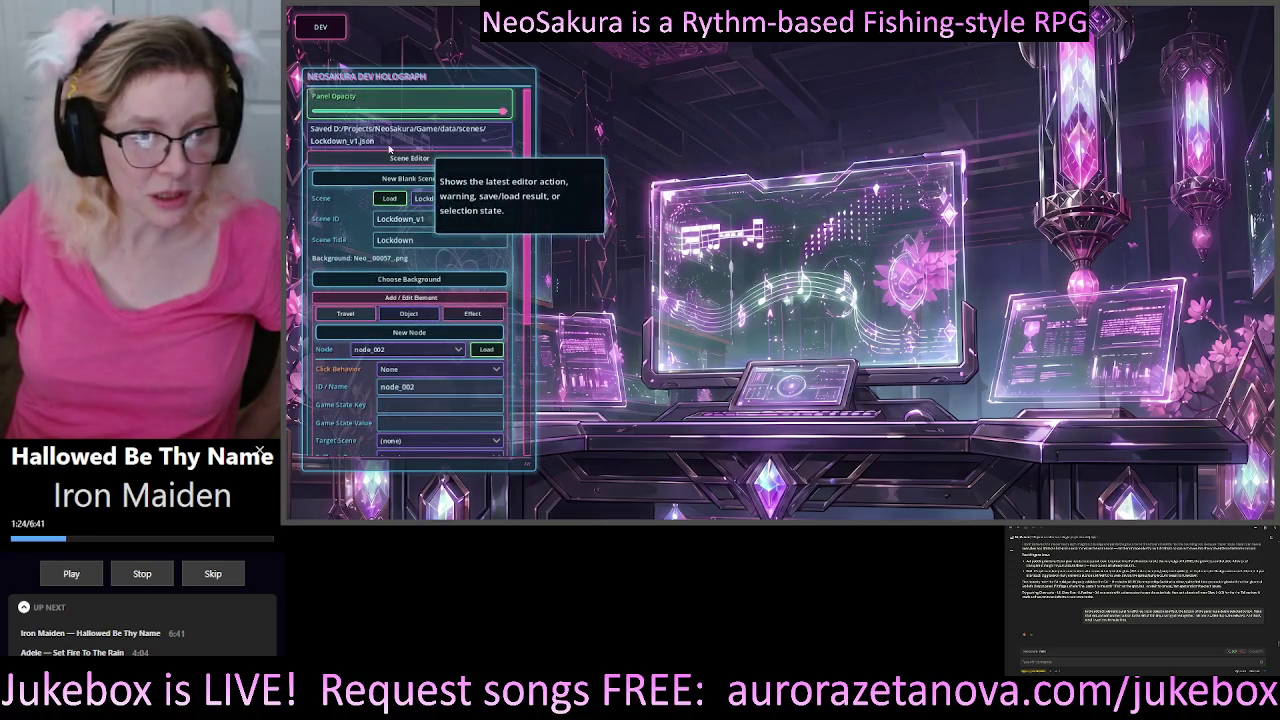
{"action": "scroll", "coordinate": [525, 198], "scroll_direction": "down", "scroll_amount": 5}
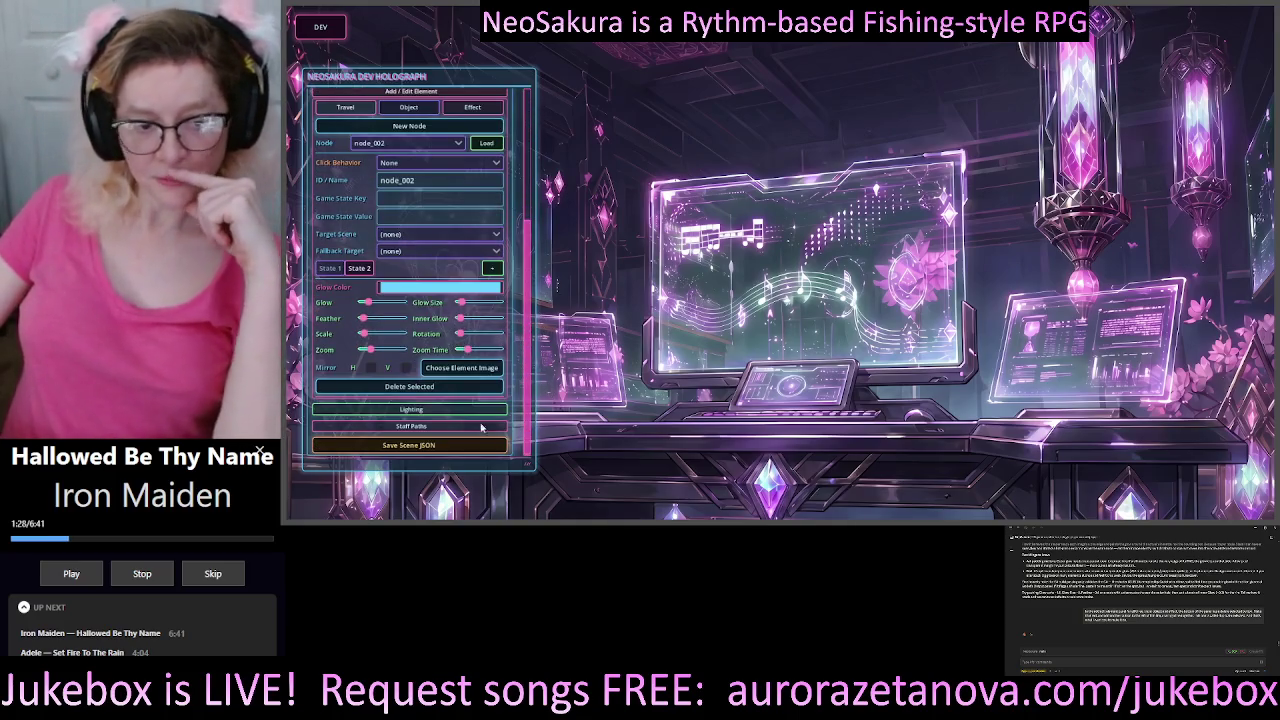
- Expand Lighting and raise the Brightness slider to about mid-range
{"action": "left_click", "coordinate": [434, 411]}
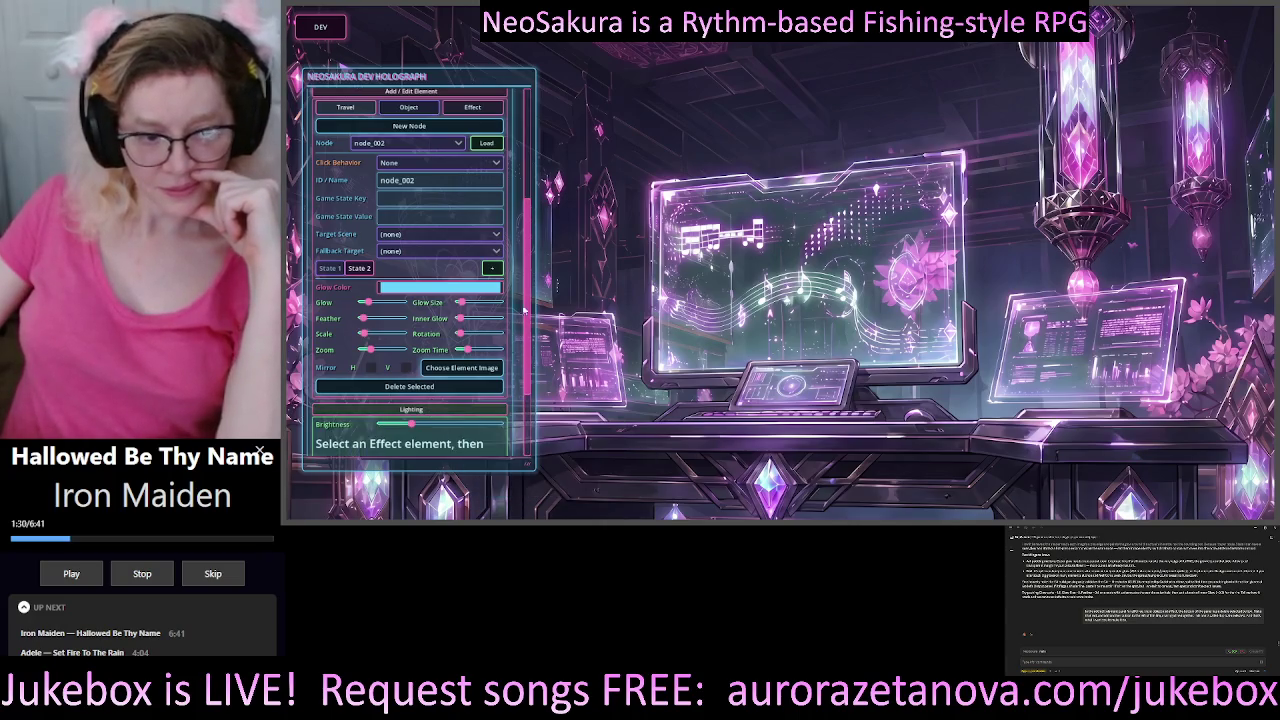
{"action": "scroll", "coordinate": [412, 347], "scroll_direction": "down", "scroll_amount": 2}
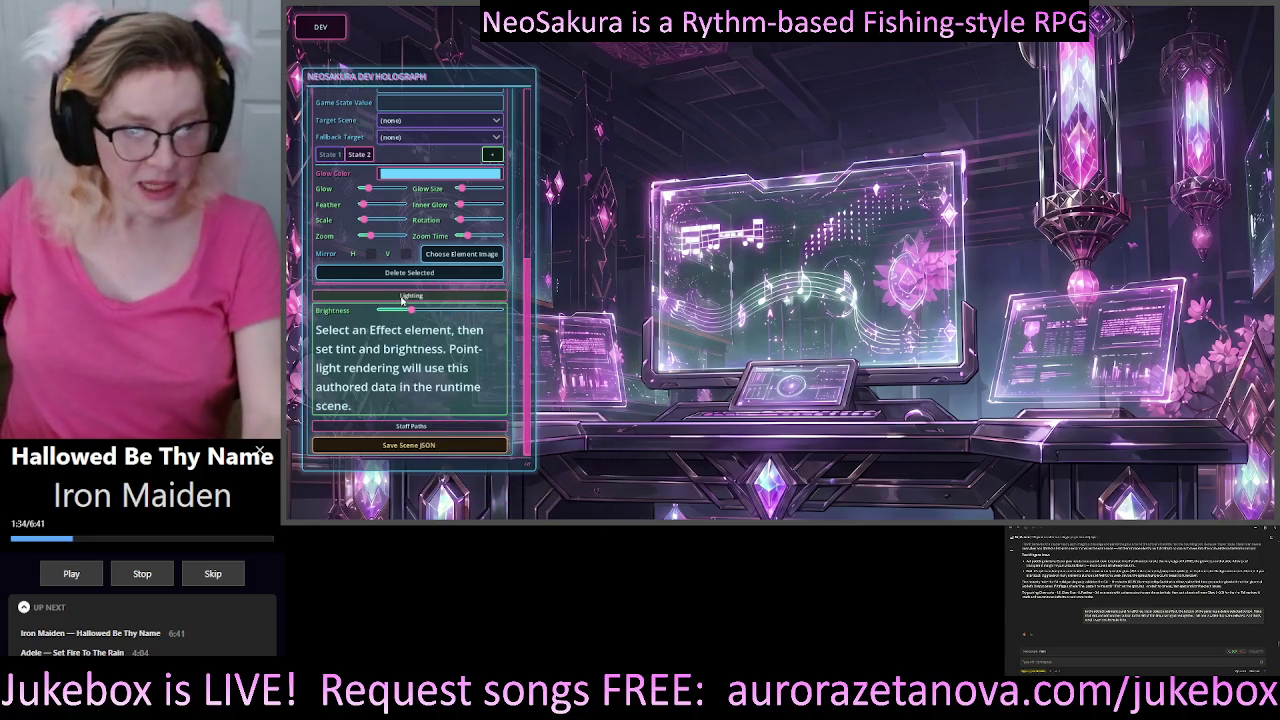
{"action": "mouse_move", "coordinate": [411, 311]}
{"action": "left_mouse_down"}
{"action": "mouse_move", "coordinate": [569, 317]}
{"action": "mouse_move", "coordinate": [283, 333]}
{"action": "left_mouse_up"}
{"action": "mouse_move", "coordinate": [382, 312]}
{"action": "left_mouse_down"}
{"action": "mouse_move", "coordinate": [532, 332]}
{"action": "mouse_move", "coordinate": [447, 319]}
{"action": "left_mouse_up"}
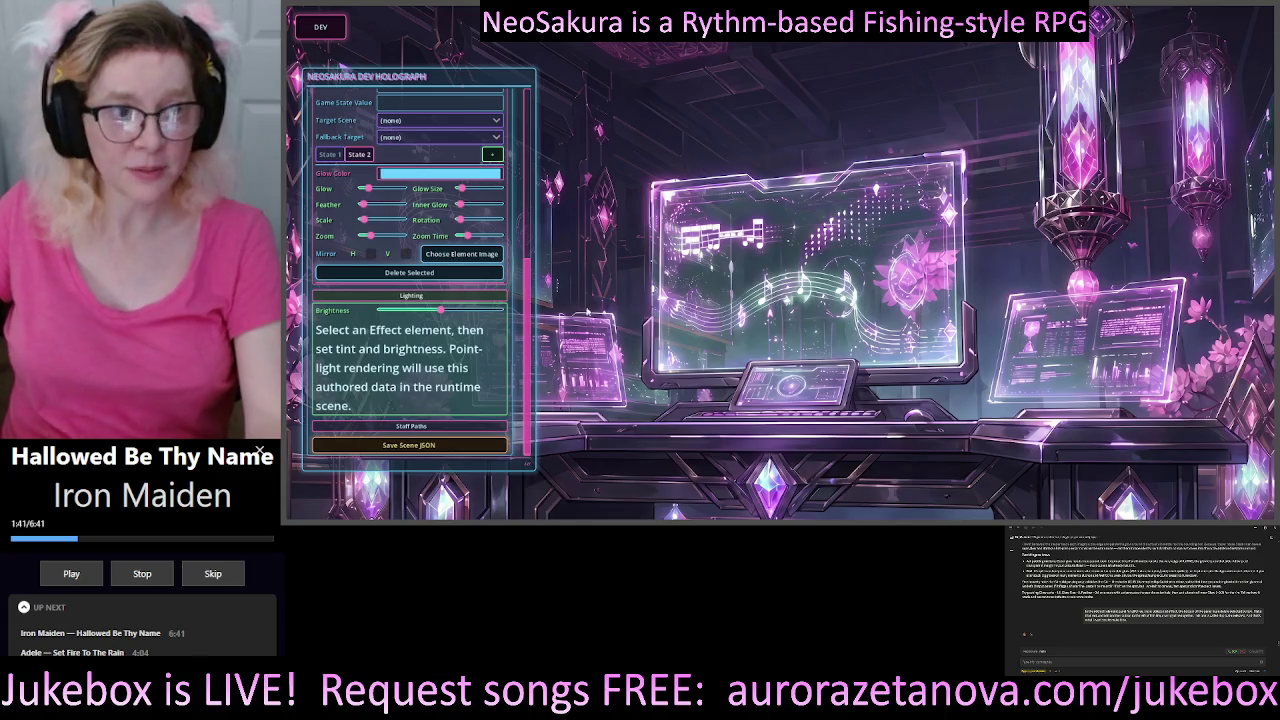
{"action": "scroll", "coordinate": [528, 333], "scroll_direction": "up", "scroll_amount": 5}
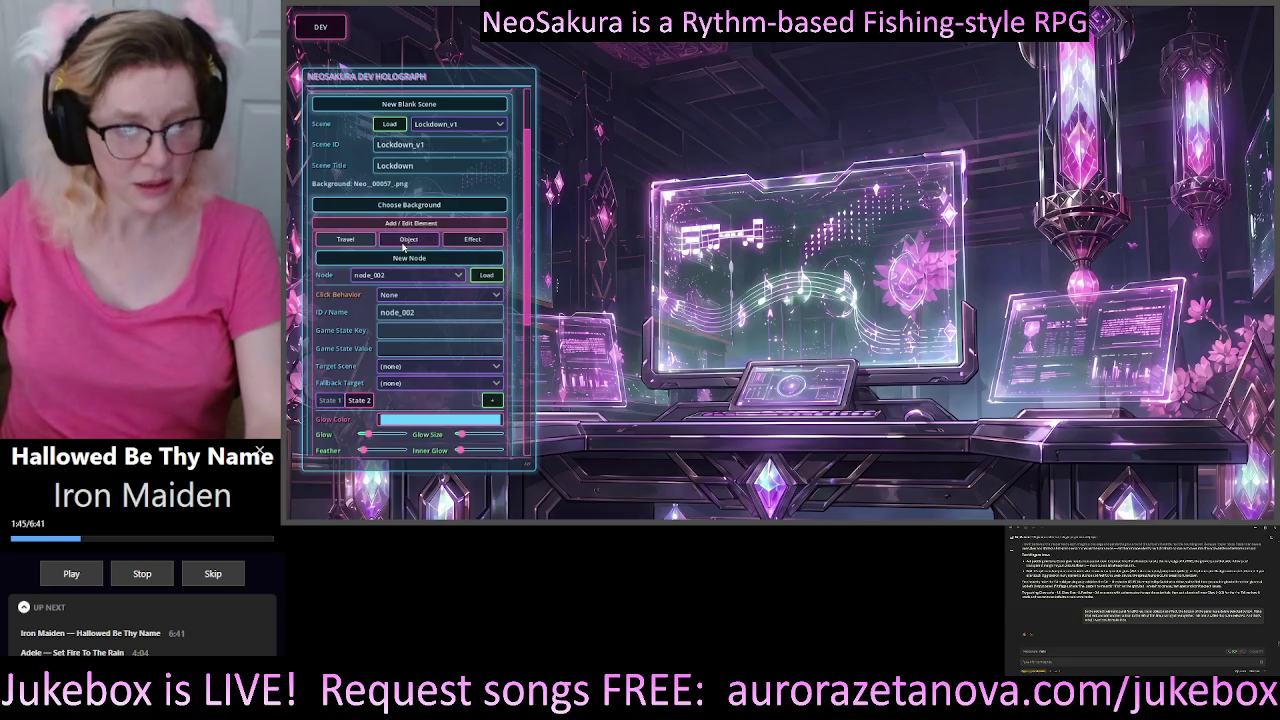
- Switch to Object element editing for node_001, leaving its Click Behavior at None
{"action": "left_click", "coordinate": [407, 239]}
{"action": "scroll", "coordinate": [533, 215], "scroll_direction": "down", "scroll_amount": 3}
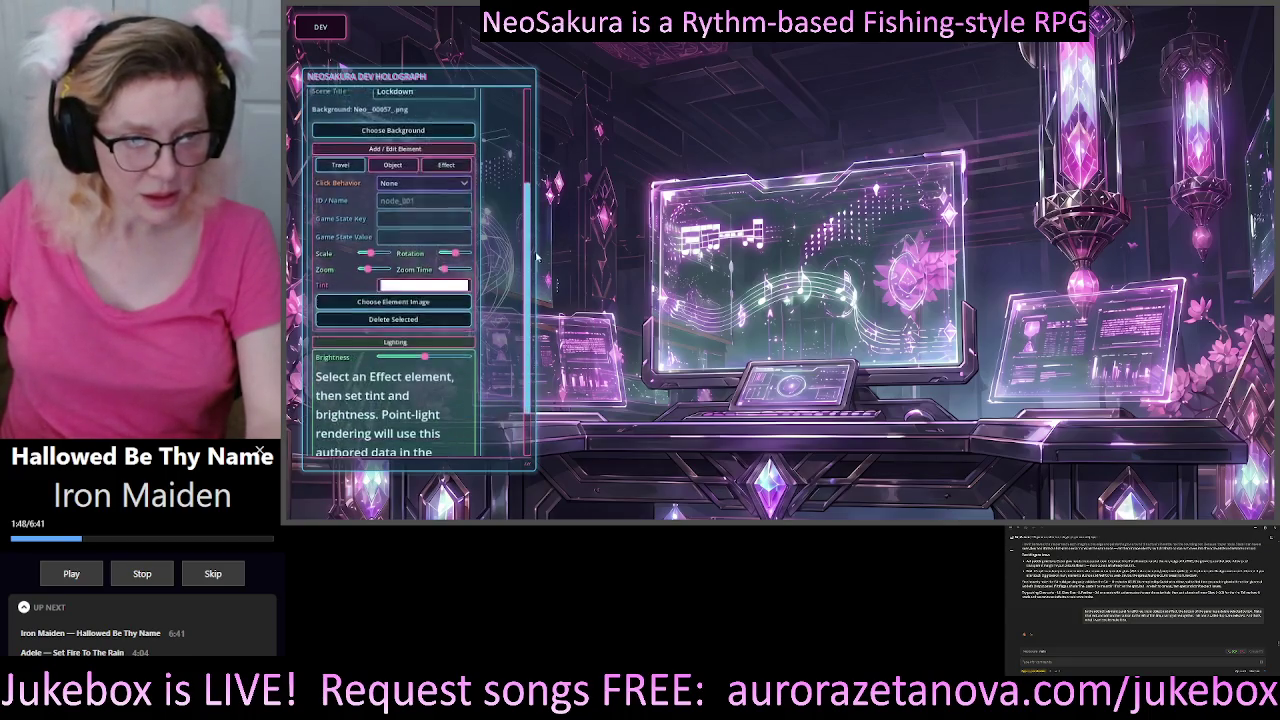
{"action": "left_click", "coordinate": [445, 138]}
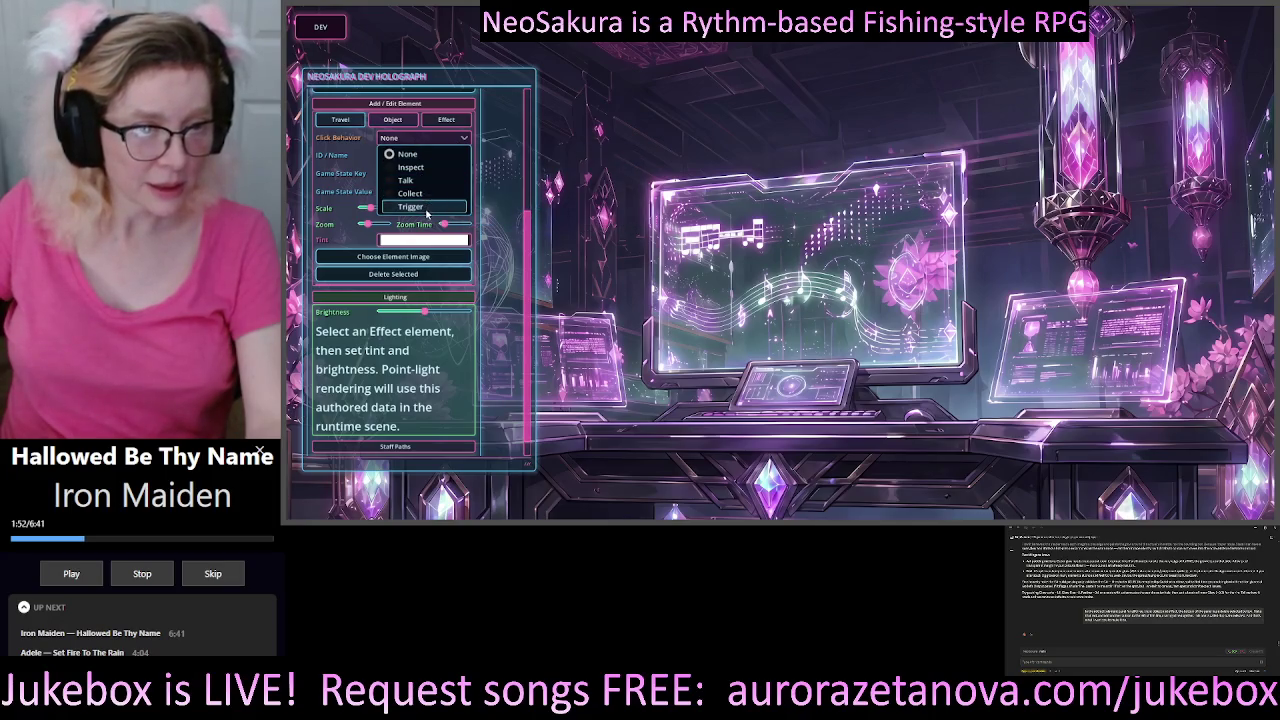
{"action": "scroll", "coordinate": [531, 246], "scroll_direction": "up", "scroll_amount": 2}
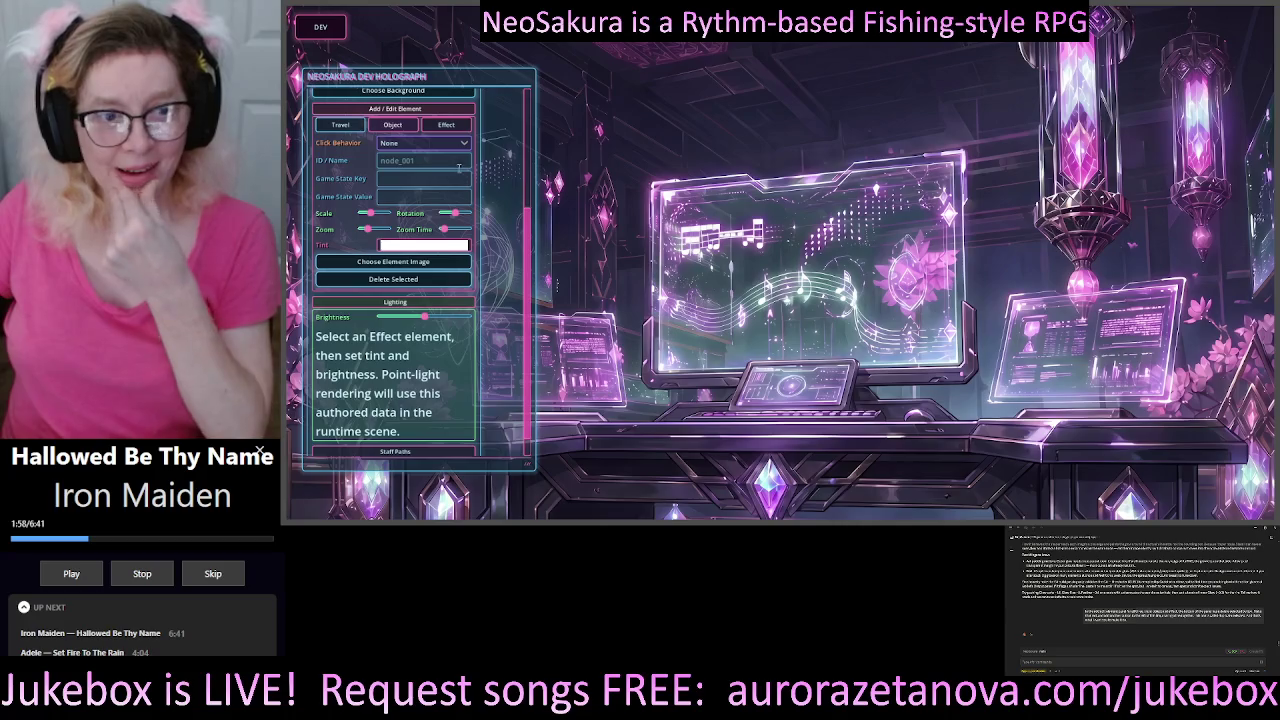
{"action": "mouse_move", "coordinate": [384, 160]}
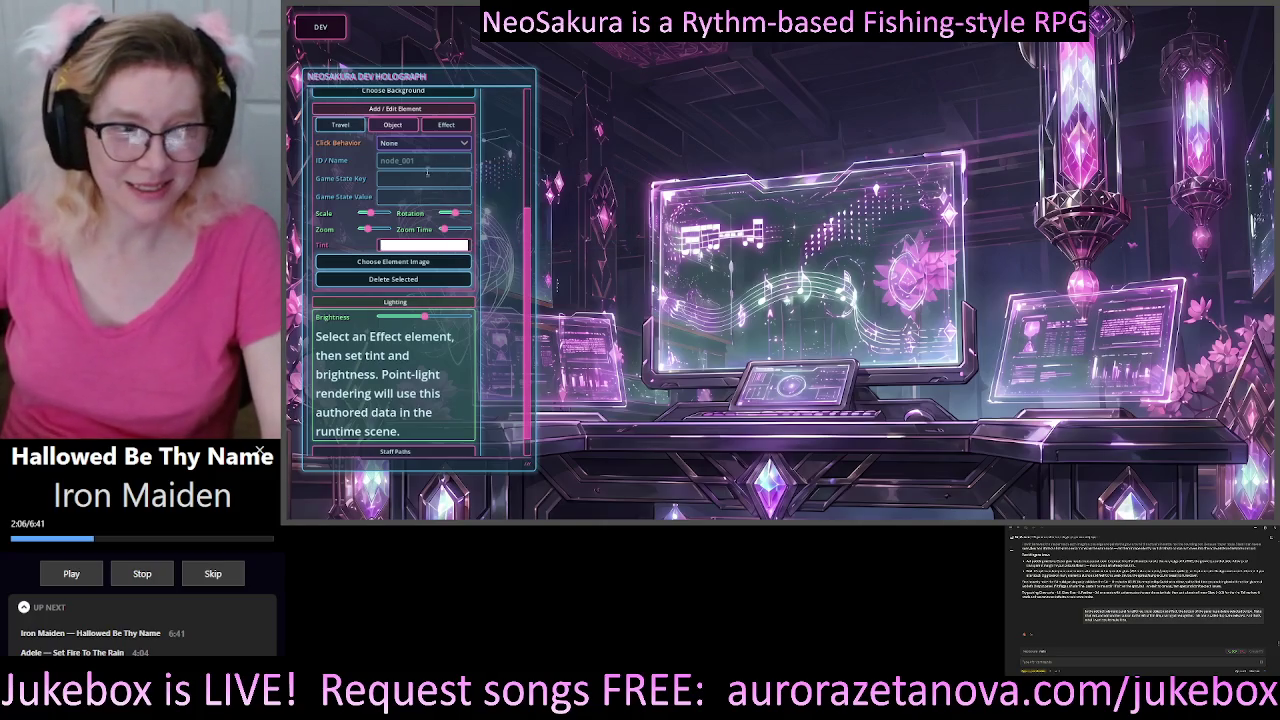
{"action": "mouse_move", "coordinate": [437, 161]}
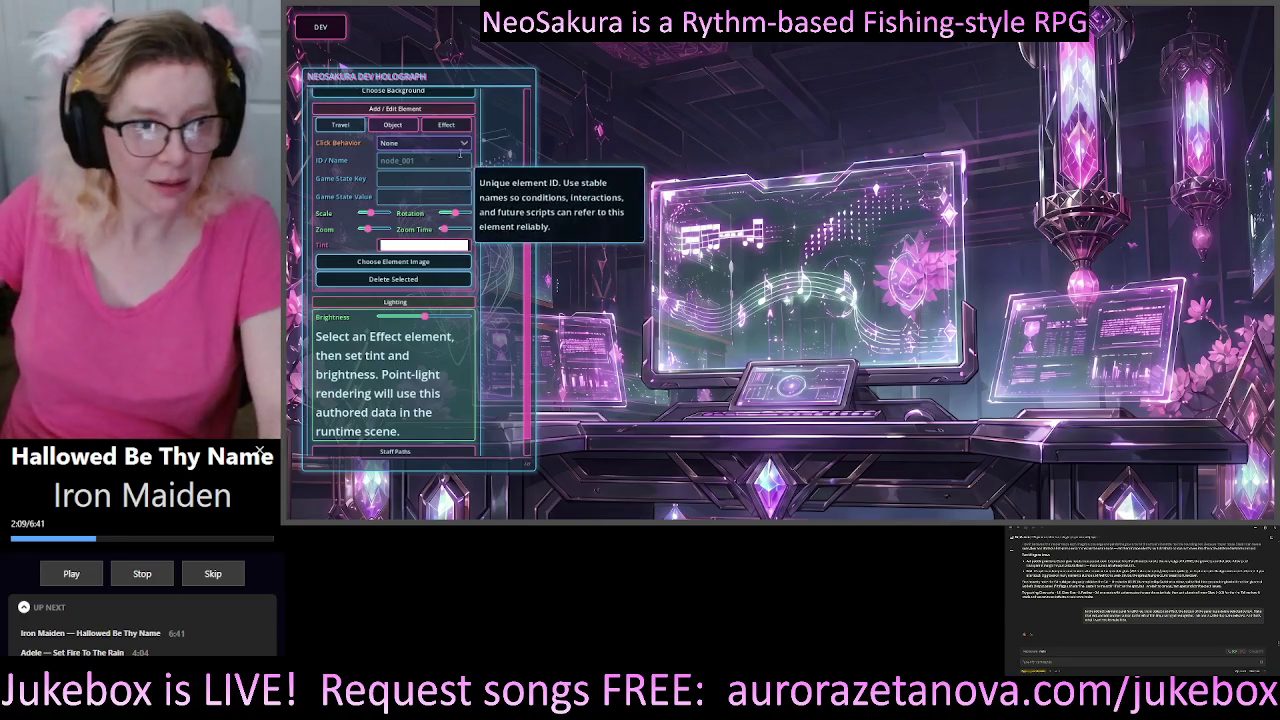
- Open node_001's Click Behavior list showing None, Inspect, Talk, Collect and Trigger
{"action": "left_click", "coordinate": [433, 145]}
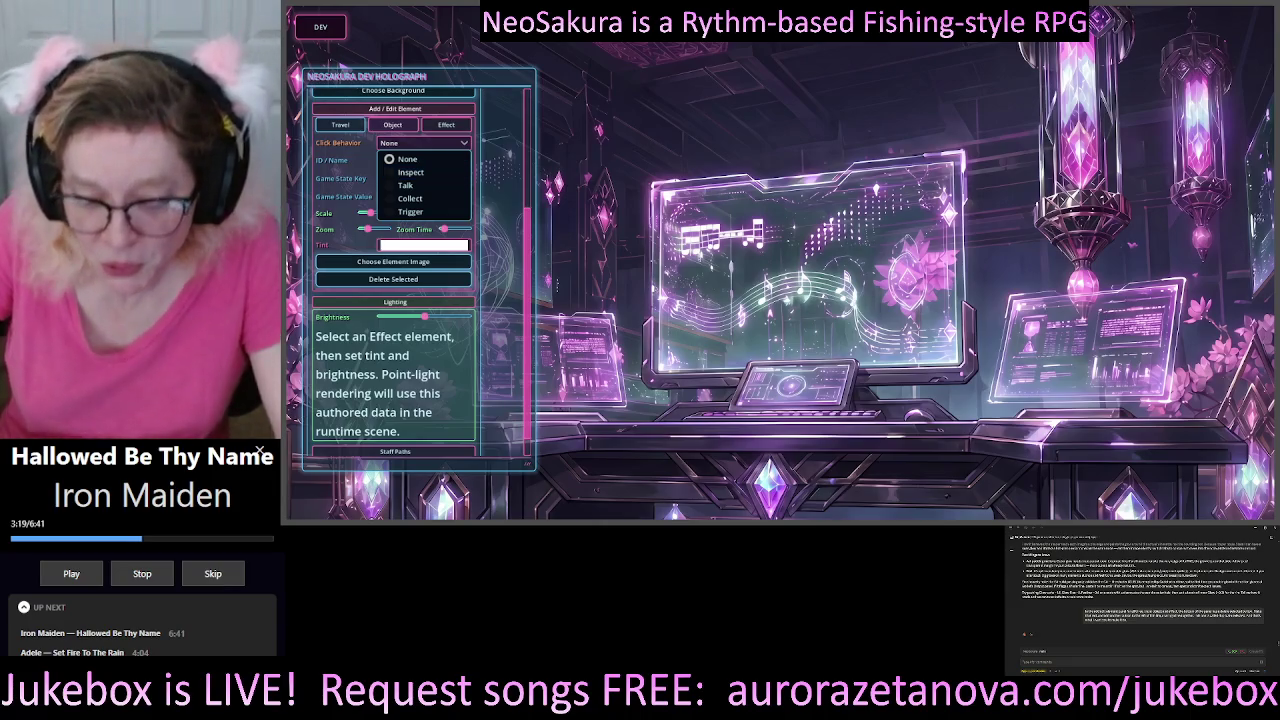
- Close the Click Behavior list keeping None, then send two side-panel chat messages
{"action": "key", "text": "Escape"}
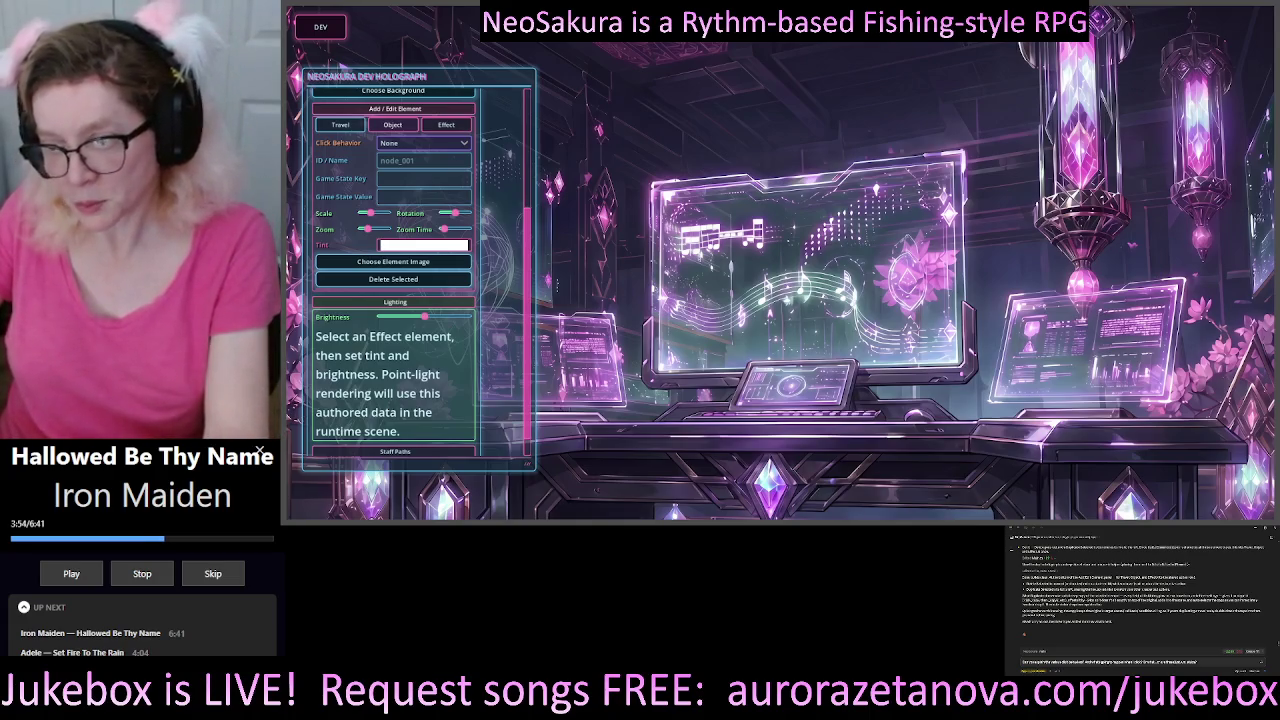
{"action": "key", "text": "Return"}
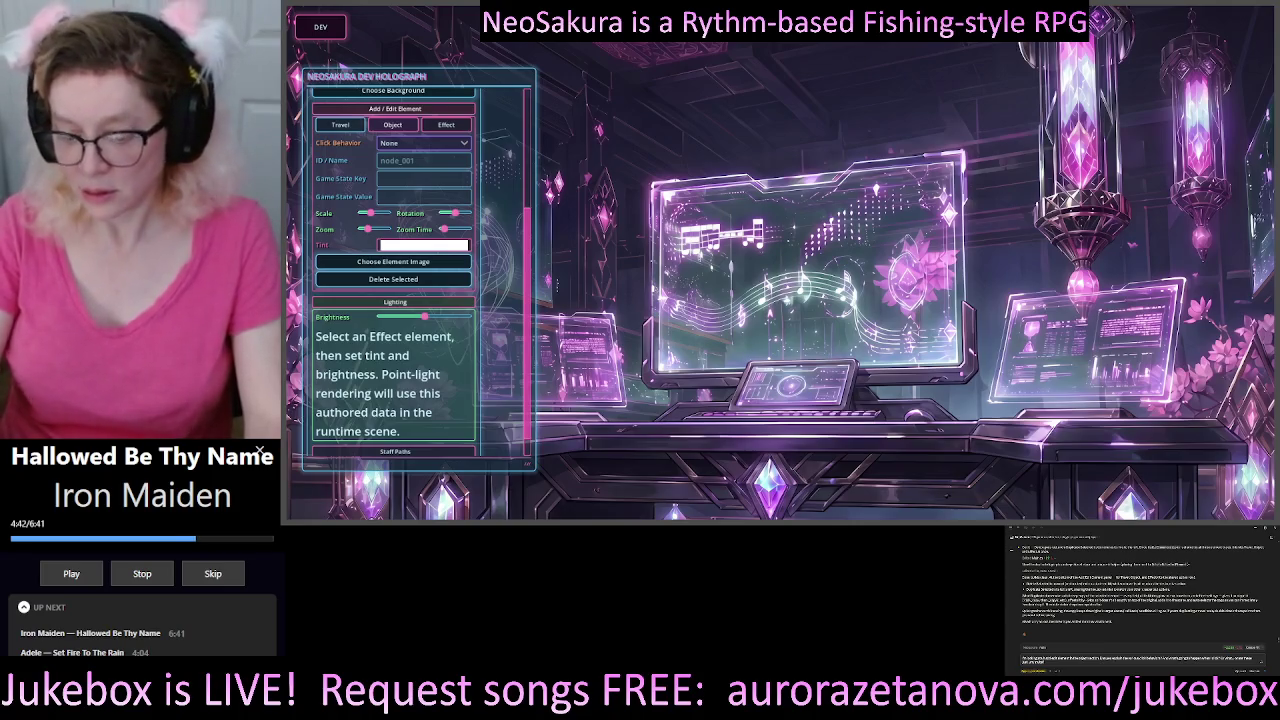
{"action": "key", "text": "Return"}
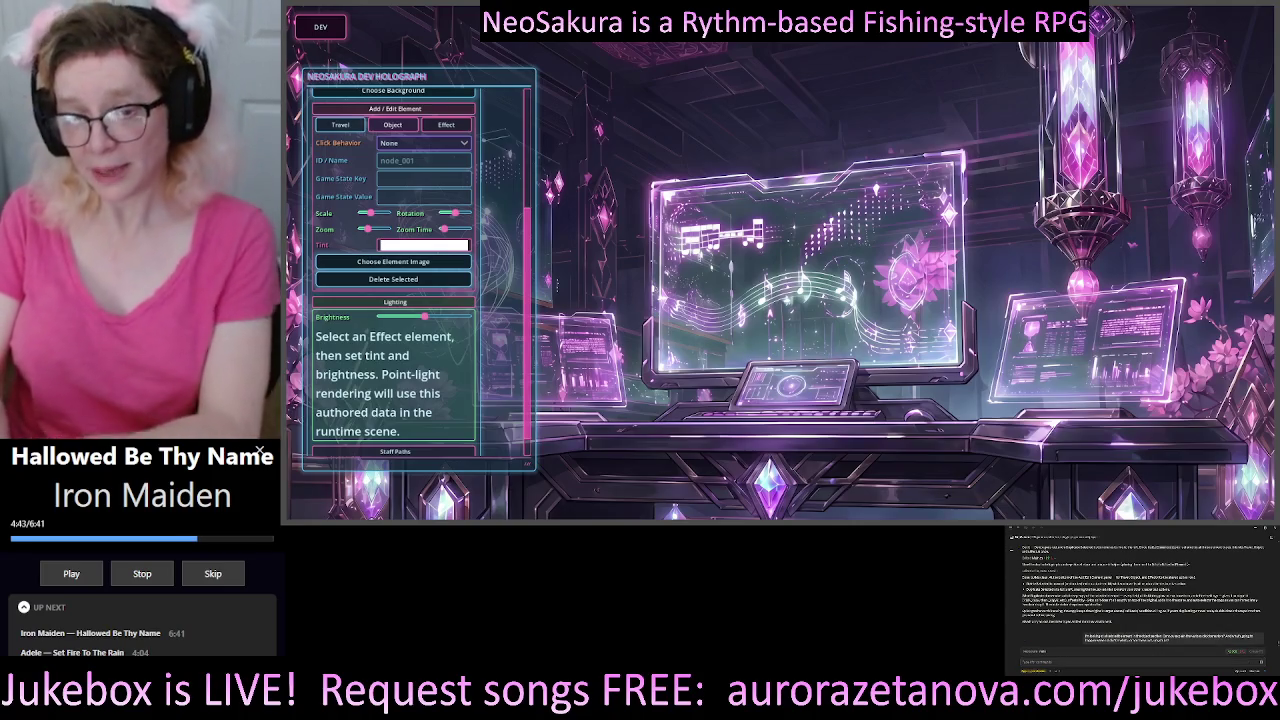